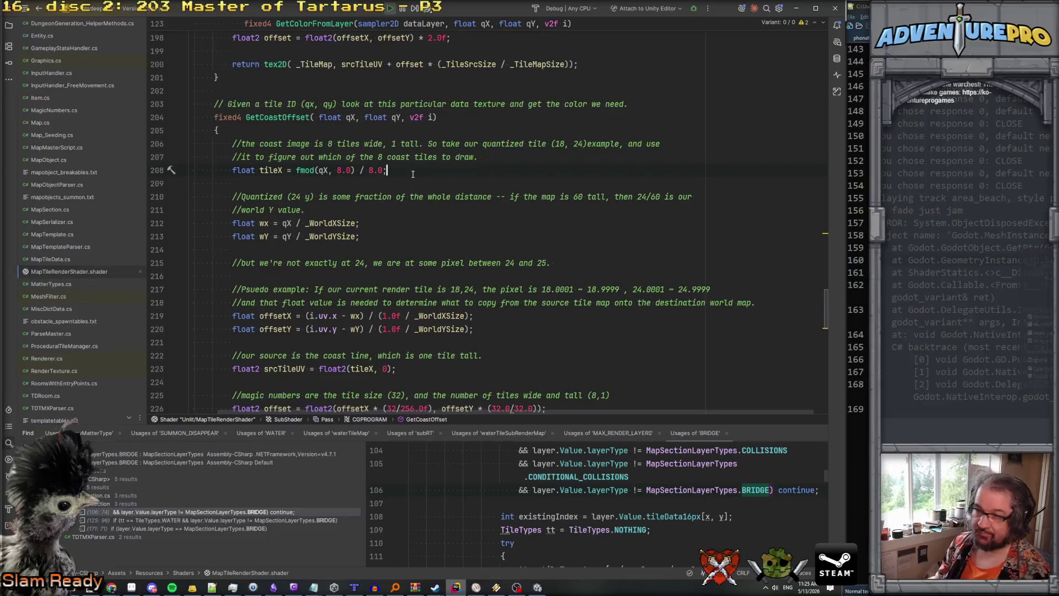
Write the comment '//butttt let's do a little wavey times' below tileX, then cut it.
key("Return")
key("Return")
type("//butt")
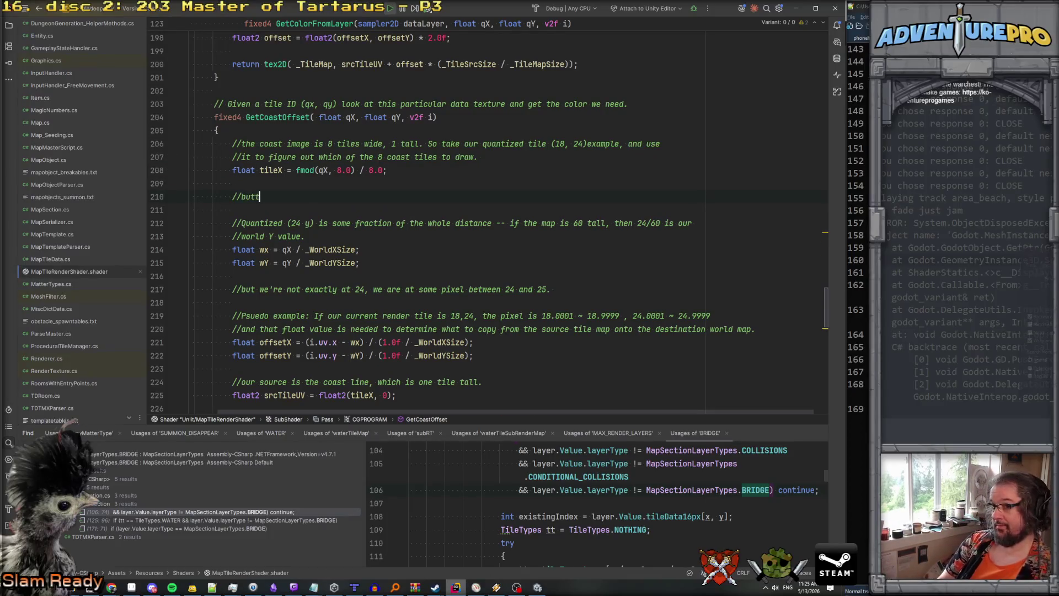
type("tt let's do a little ")
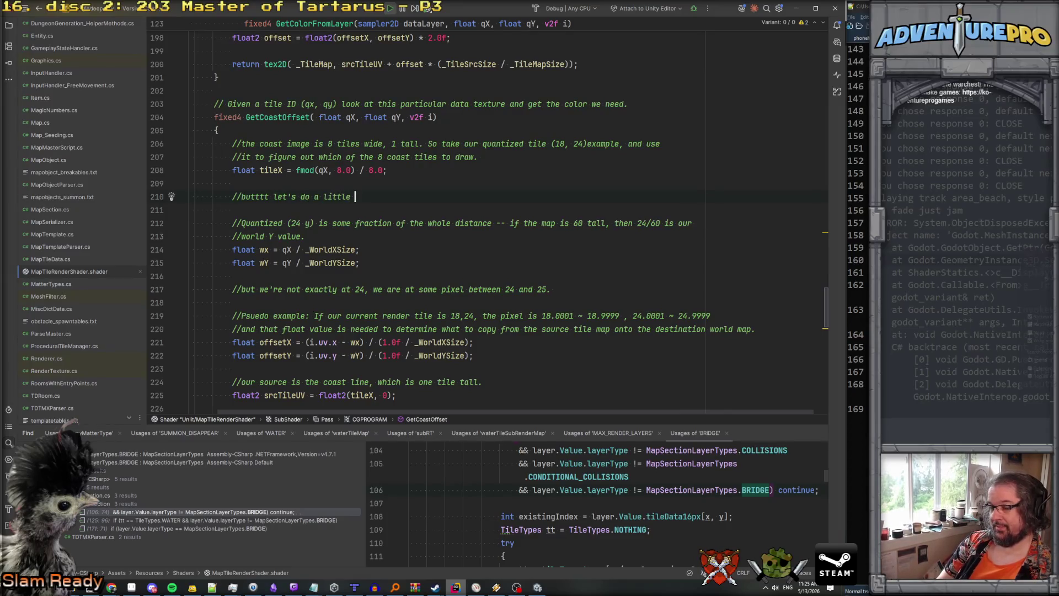
type("wavey times")
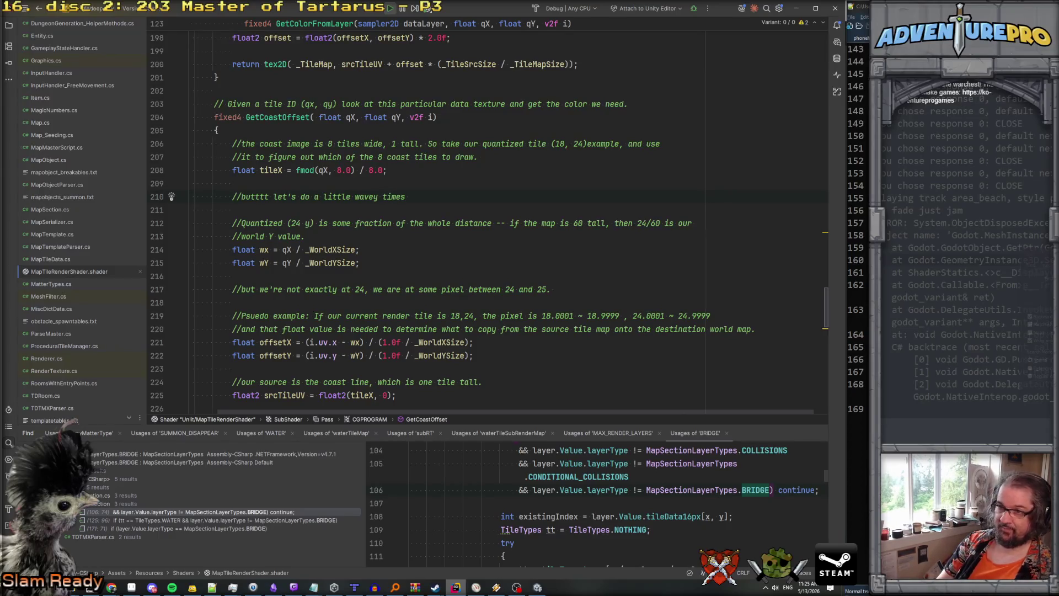
key("Home")
key("Home")
key("shift+Down")
key("ctrl+c")
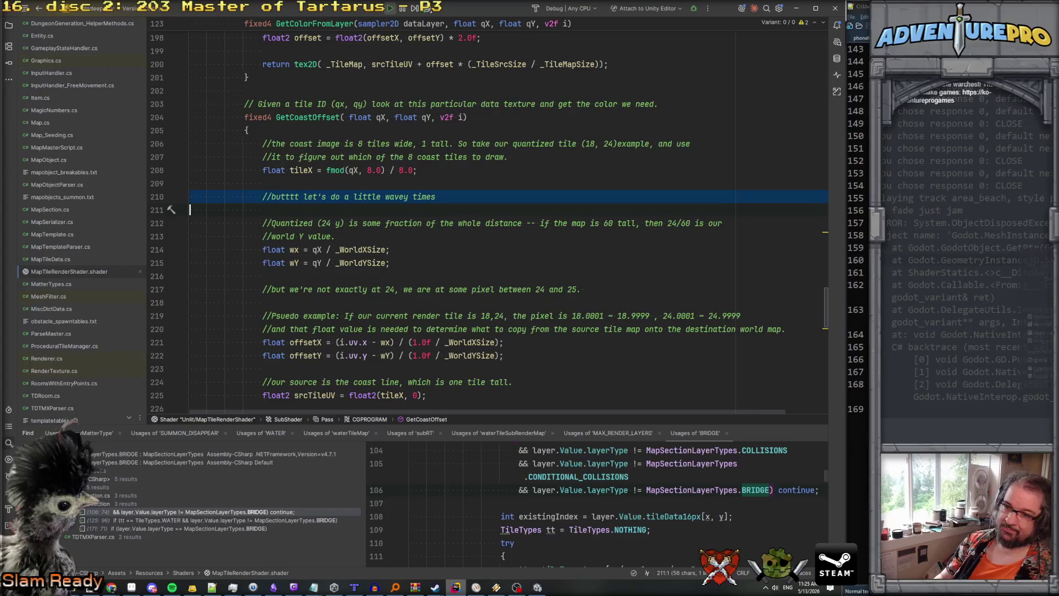
key("Delete")
Paste the wavey-times comment after the coast-line comment and extend it with 'here on tile'.
scroll(419, 222, "down", 4)
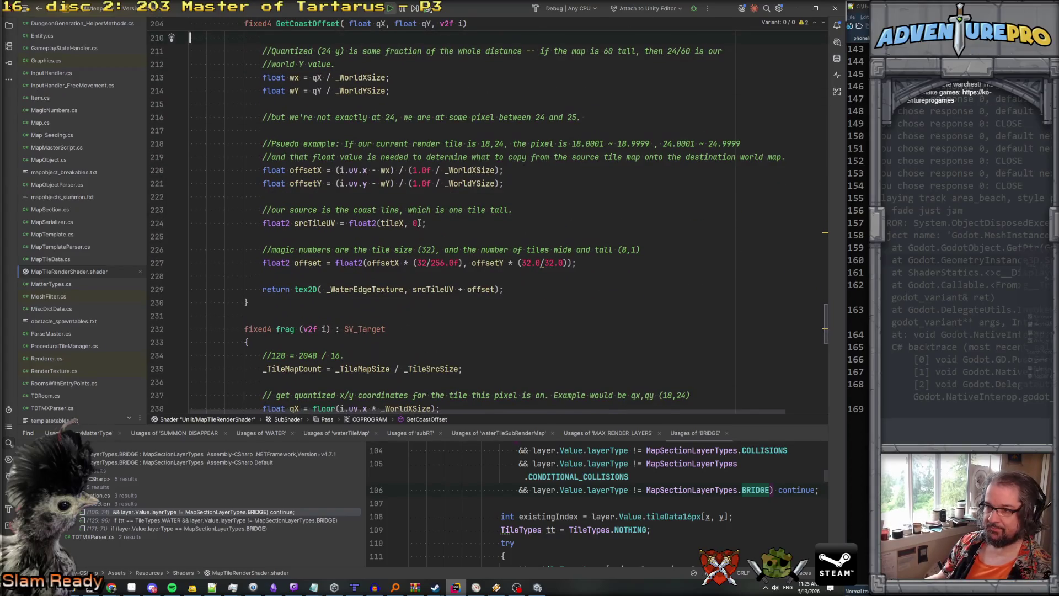
left_click(460, 231)
left_click(442, 225)
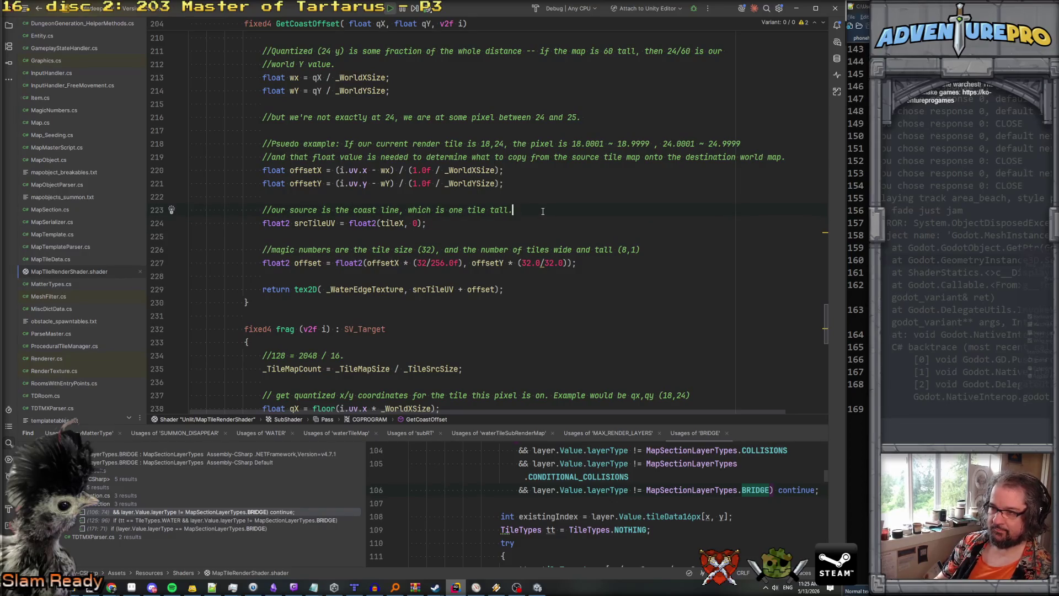
key("ctrl+v")
key("shift+Up")
key("shift+Tab")
key("shift+Tab")
key("shift+Tab")
key("Up")
key("End")
type("here on tile")
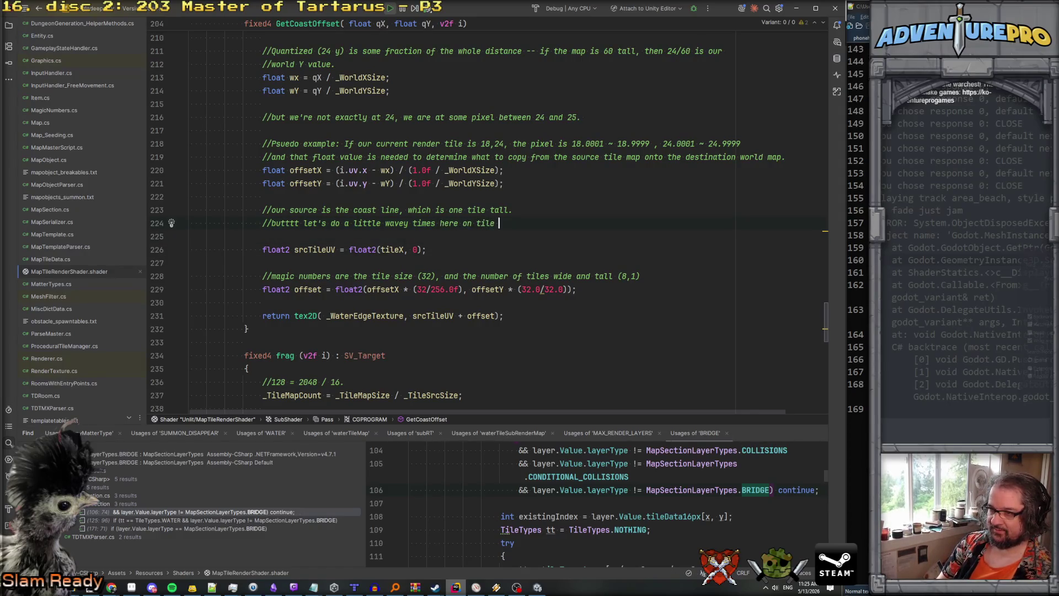
Add the line 'tileX += sin(time);' under the comment.
key("Return")
type("tile")
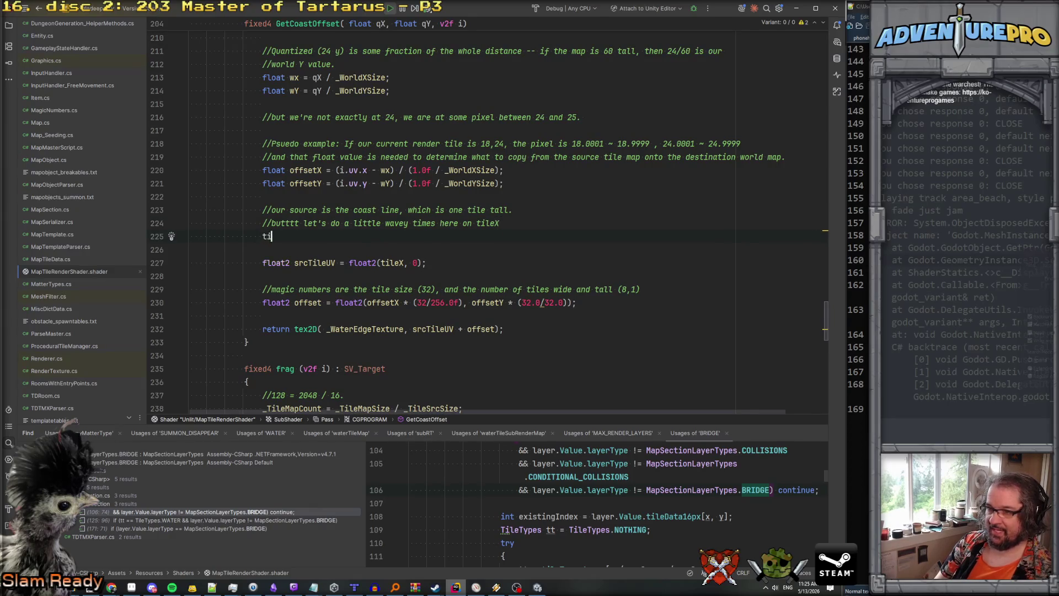
key("Return")
type("+= ")
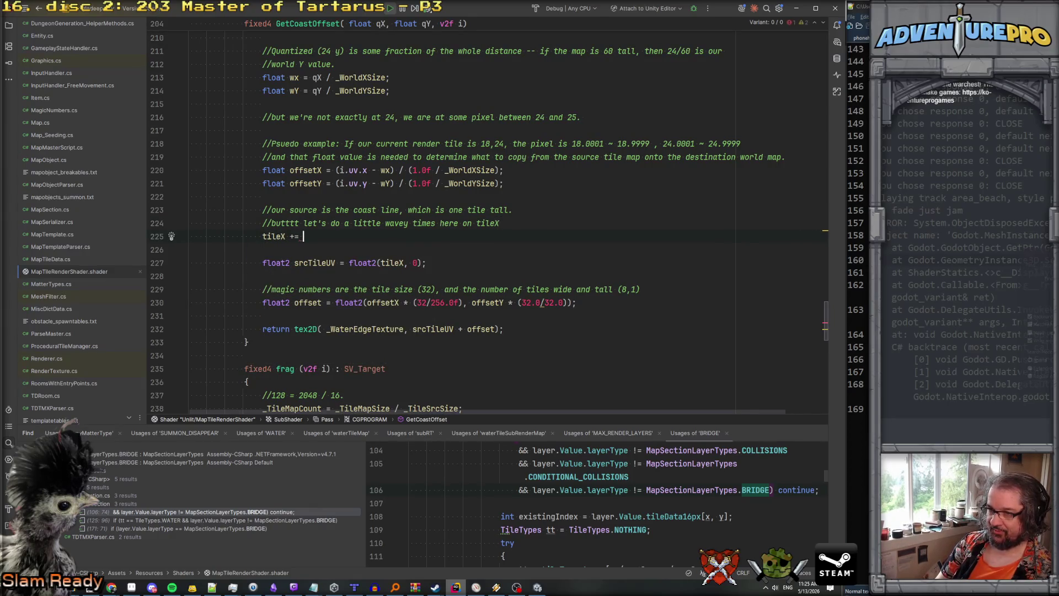
type("sin(TIME);")
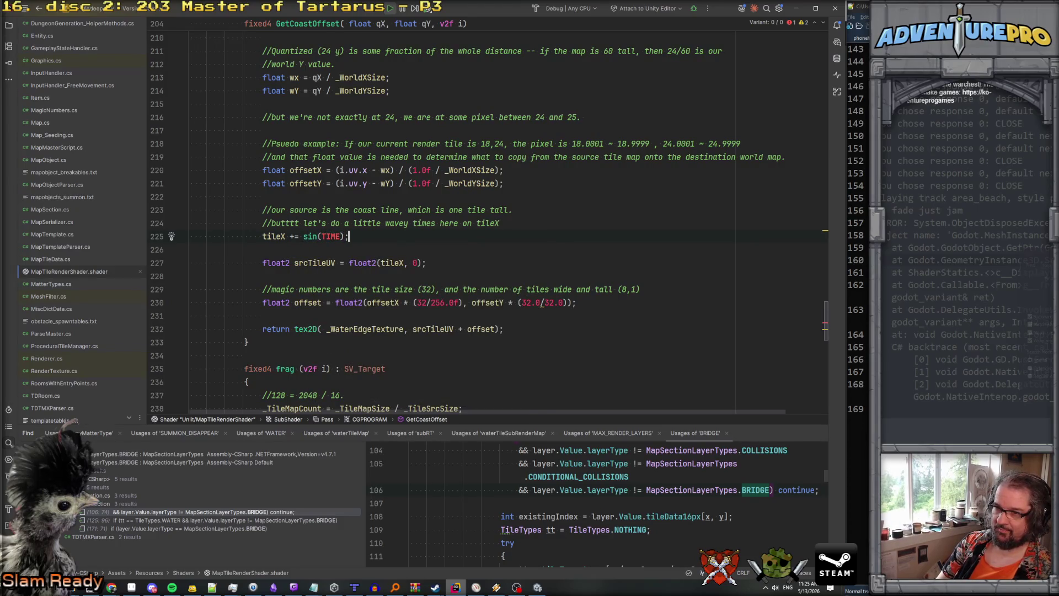
key("BackSpace")
key("BackSpace")
key("BackSpace")
type("t")
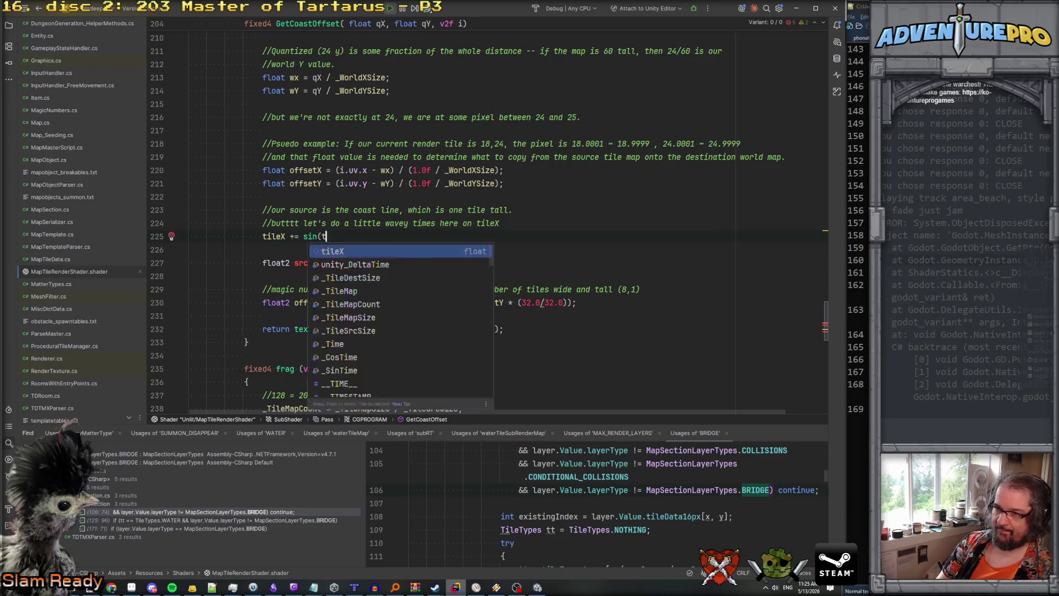
type("ime);")
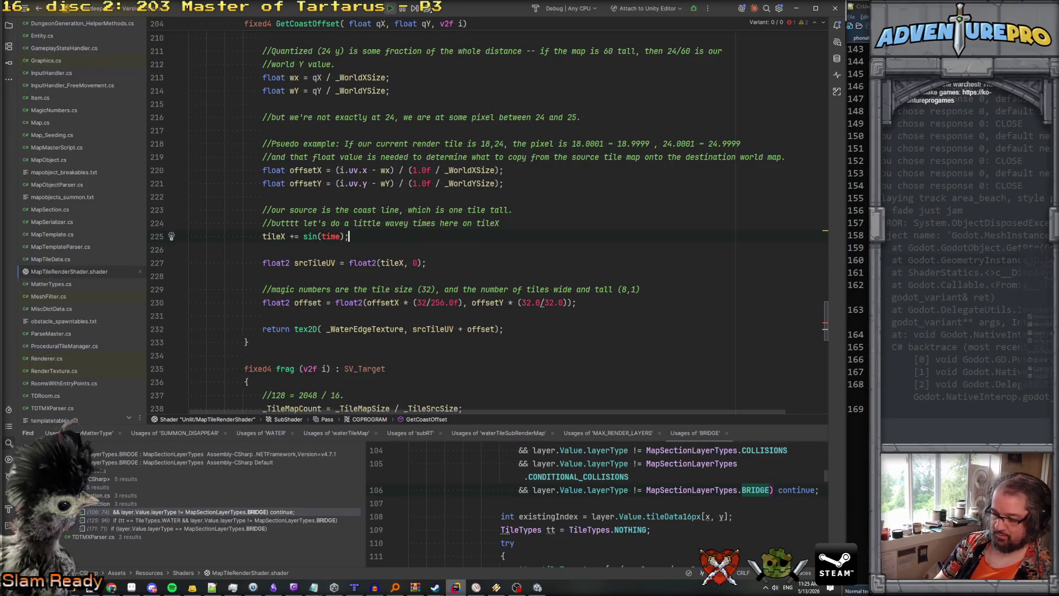
Correct the argument to get 'tileX += sin(_Time);', then switch to the running Unity game.
key("ctrl+f")
type("time")
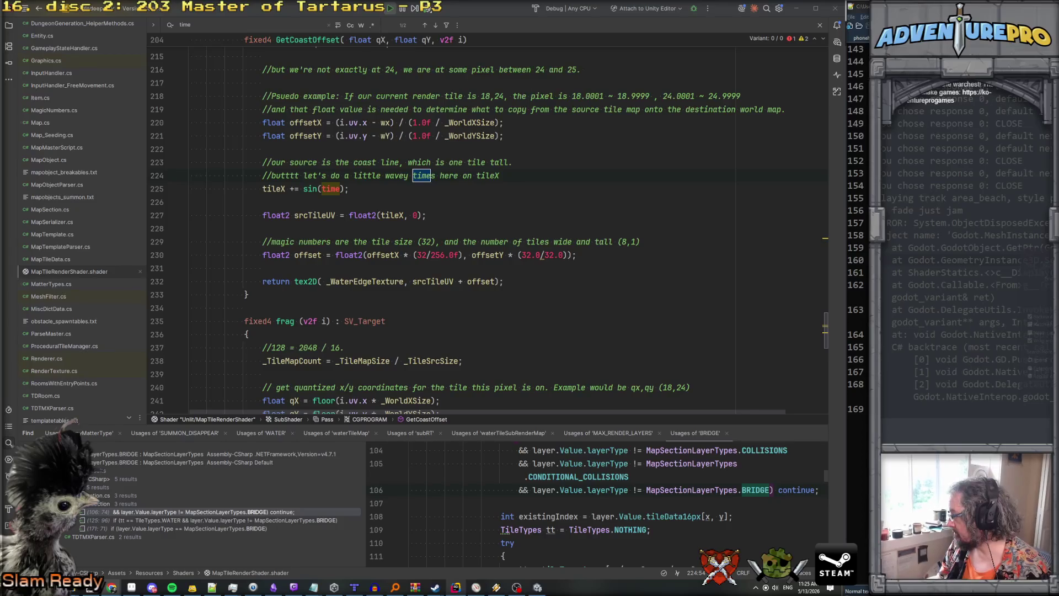
double_click(330, 188)
key("BackSpace")
type("_Time")
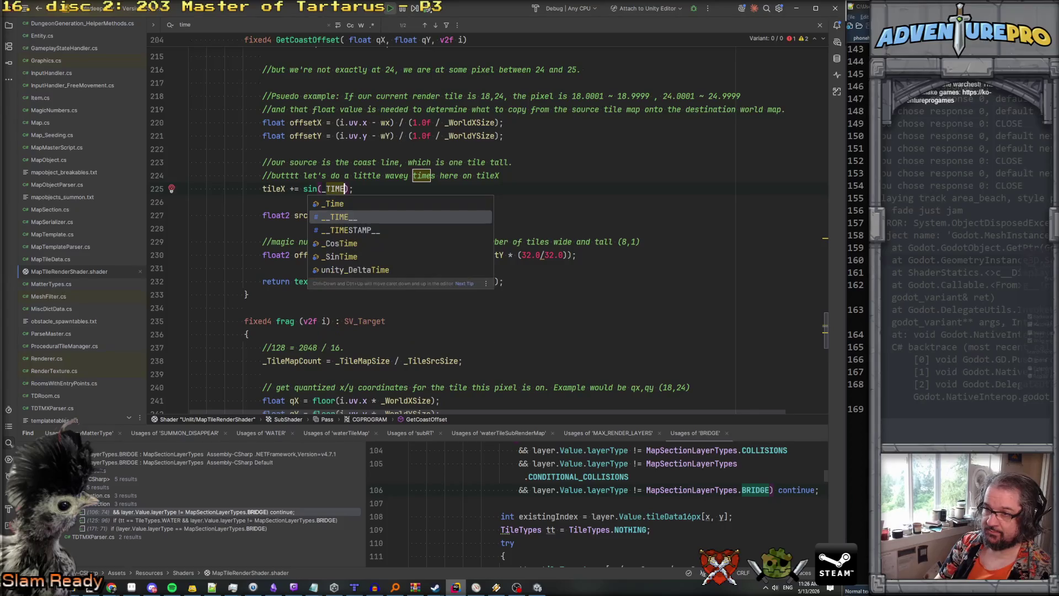
key("Return")
left_click(190, 202)
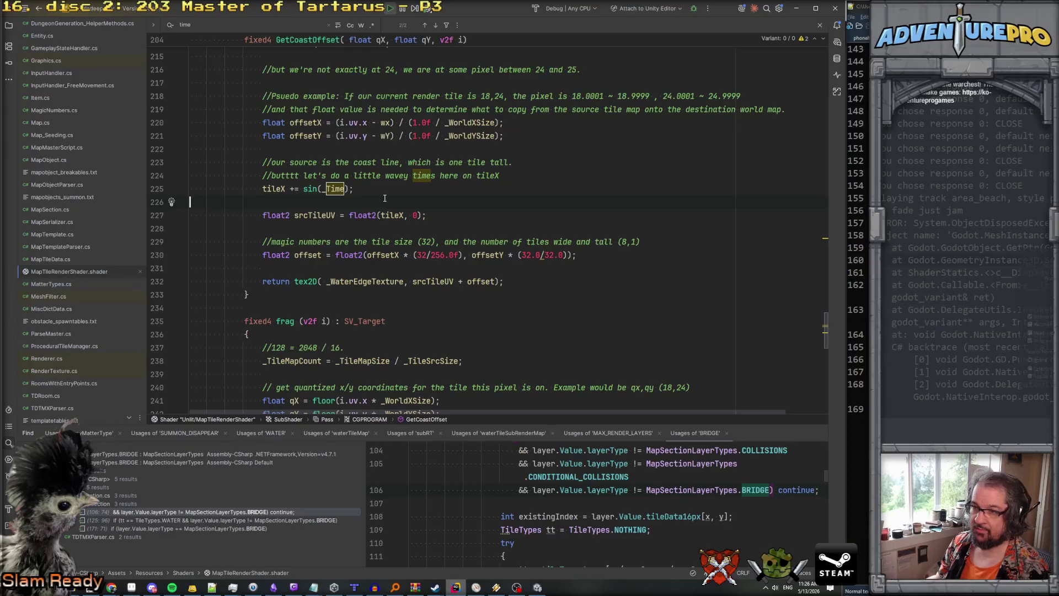
key("alt+Tab")
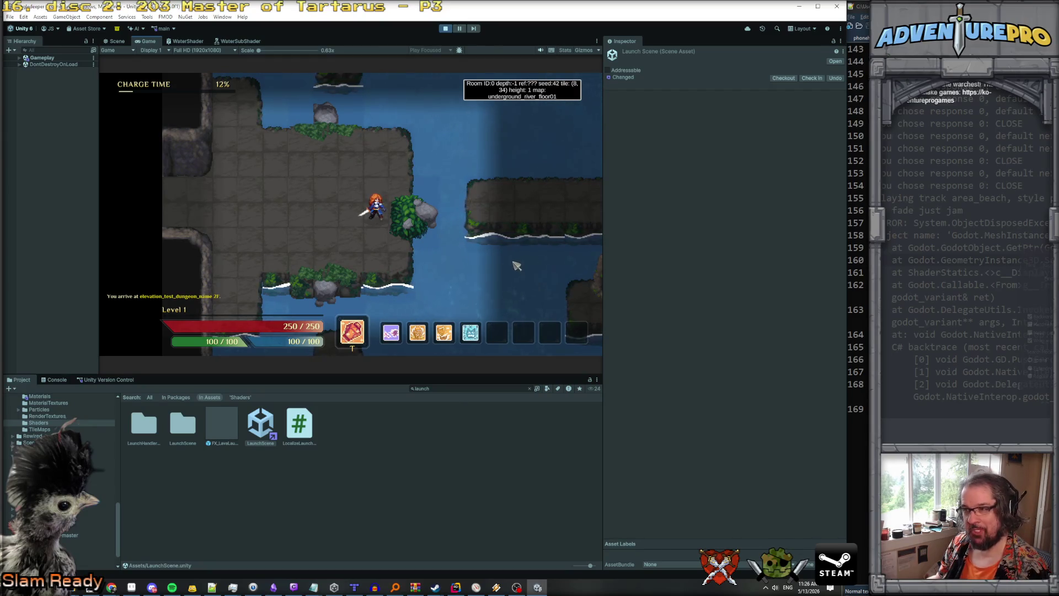
Exit Play mode in Unity, glance at the shader in Rider, and return to Unity.
left_click(446, 29)
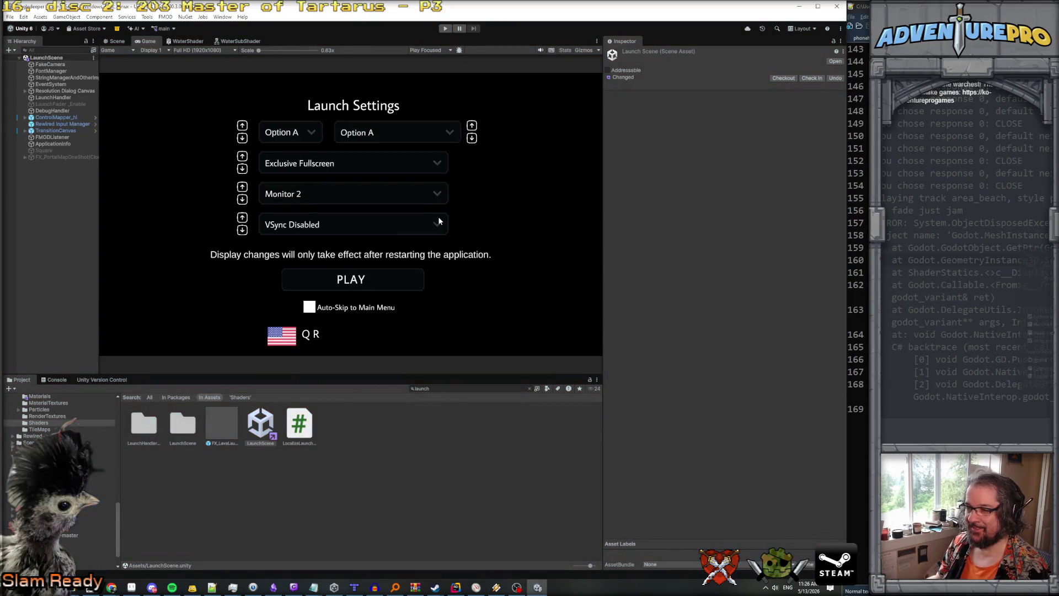
key("alt+Tab")
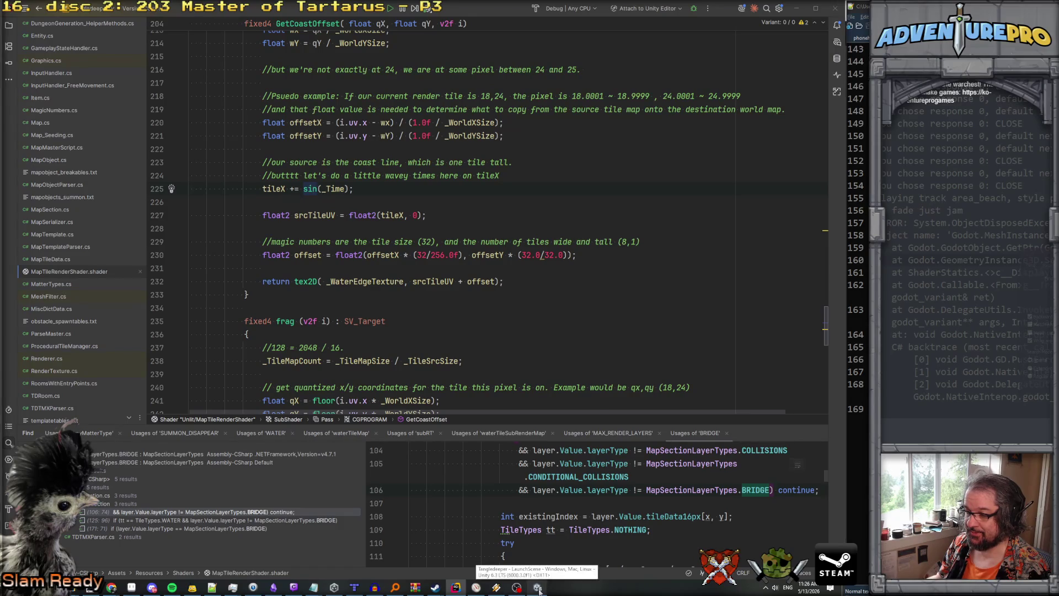
left_click(537, 587)
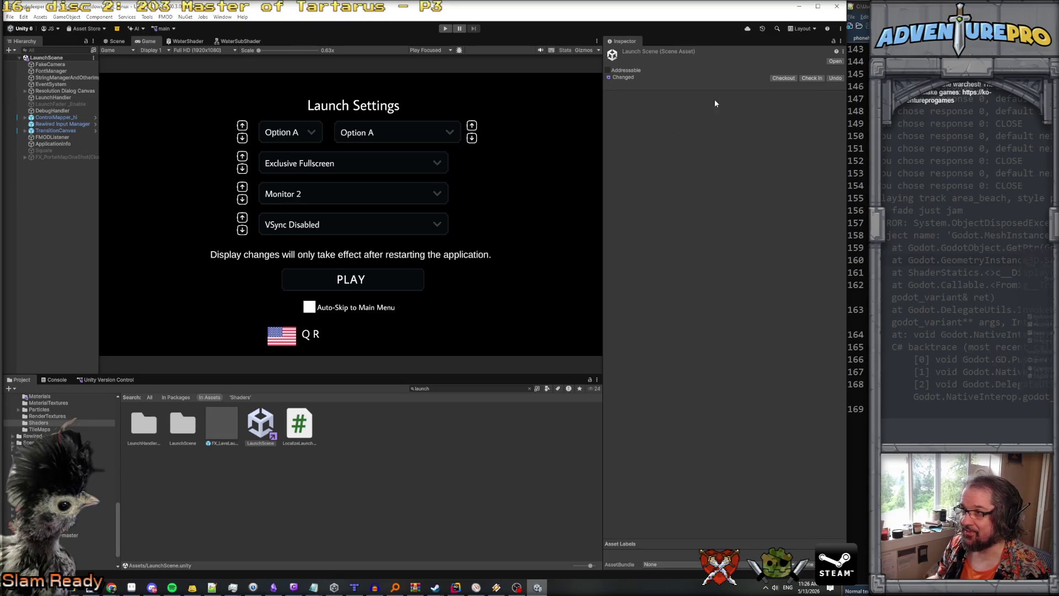
Set shep_water_edge_256_32's Wrap Mode to Repeat, apply it, and go back to Rider.
left_click(455, 389)
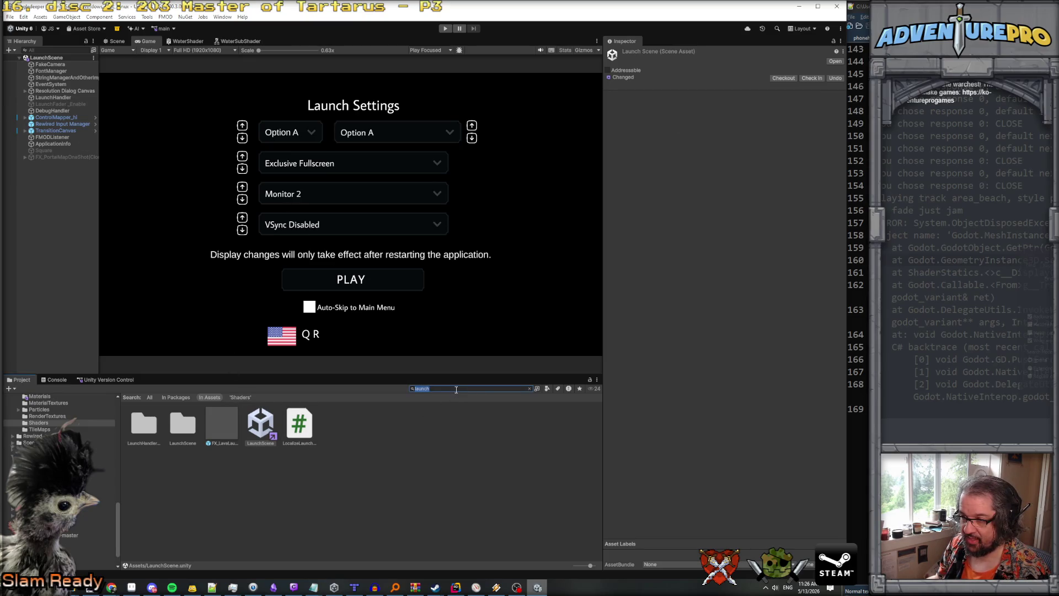
left_click(528, 388)
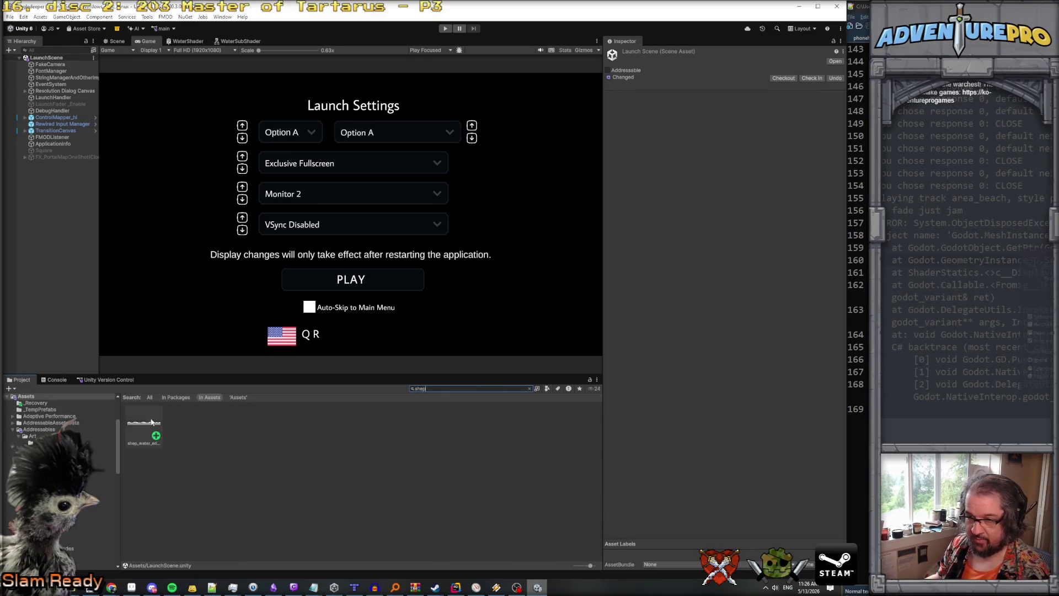
left_click(143, 424)
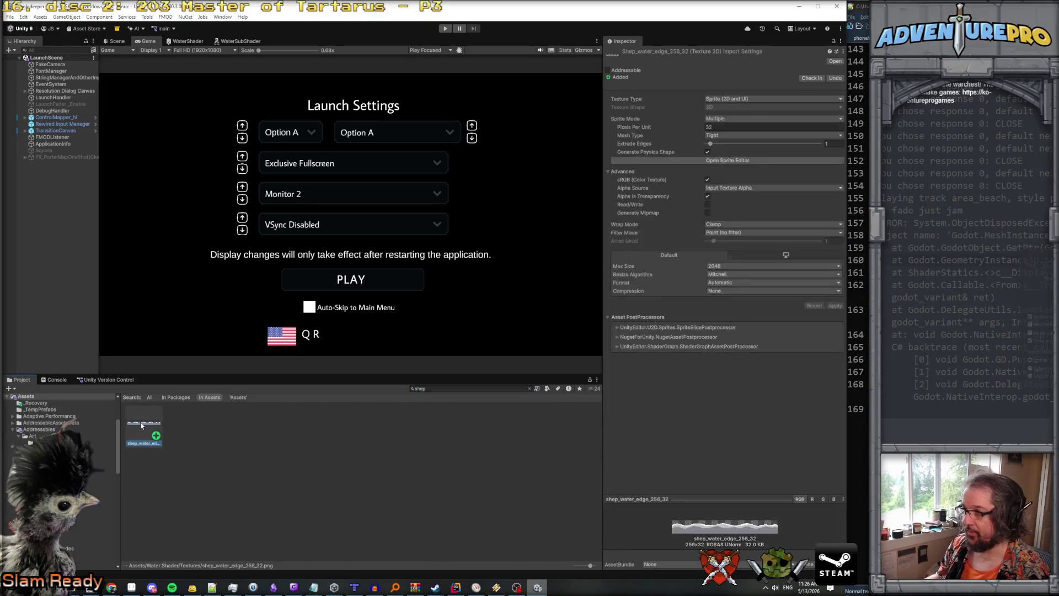
left_click(727, 224)
left_click(728, 234)
left_click(836, 306)
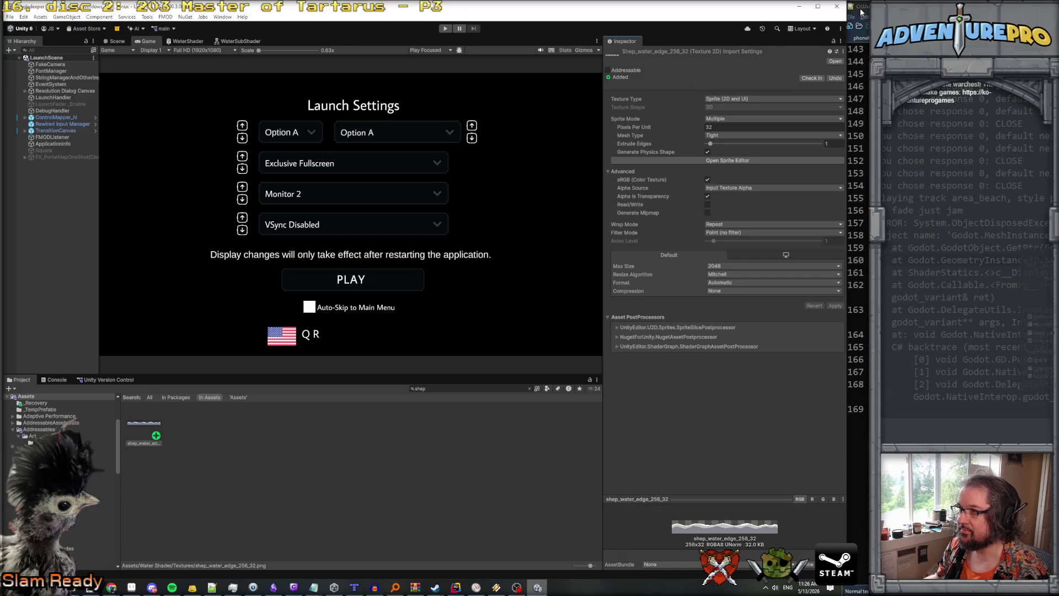
left_click(799, 7)
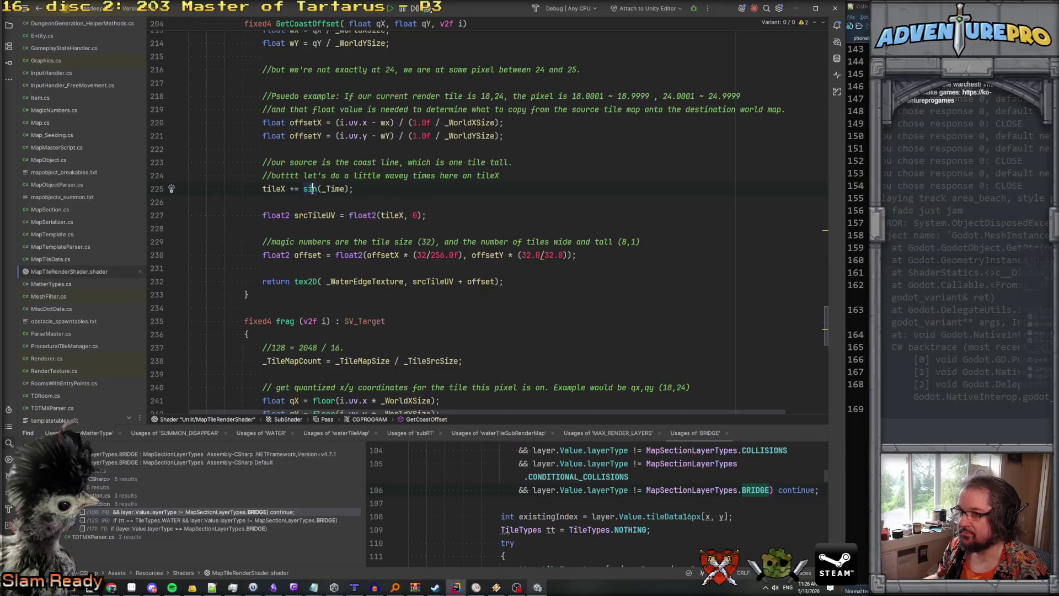
Replace sin(_Time) with _SinTime.x on the tileX line, then start the game in Unity.
mouse_move(310, 188)
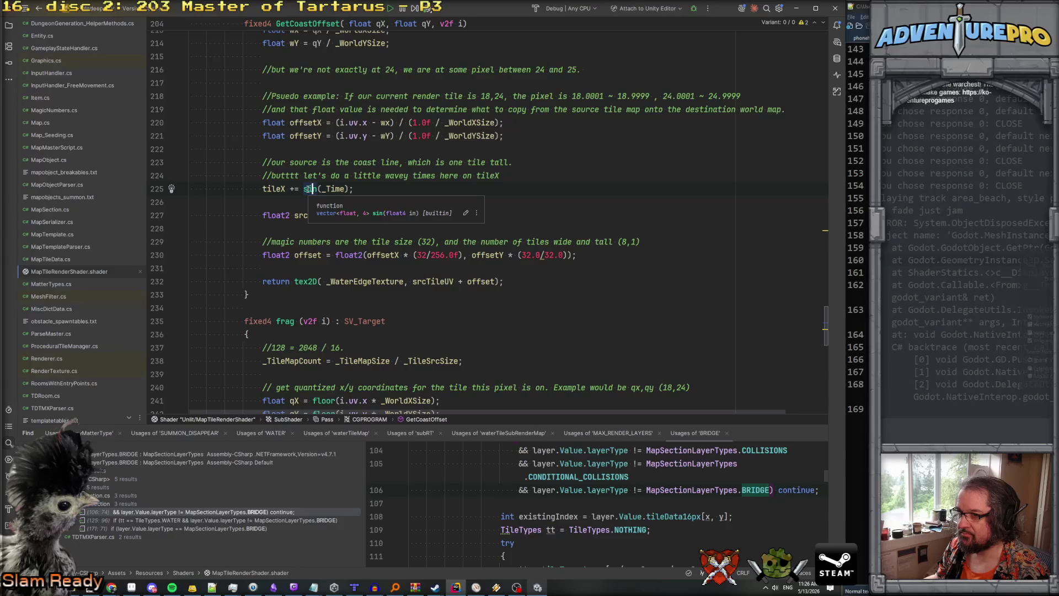
left_click(308, 189)
left_click(346, 189)
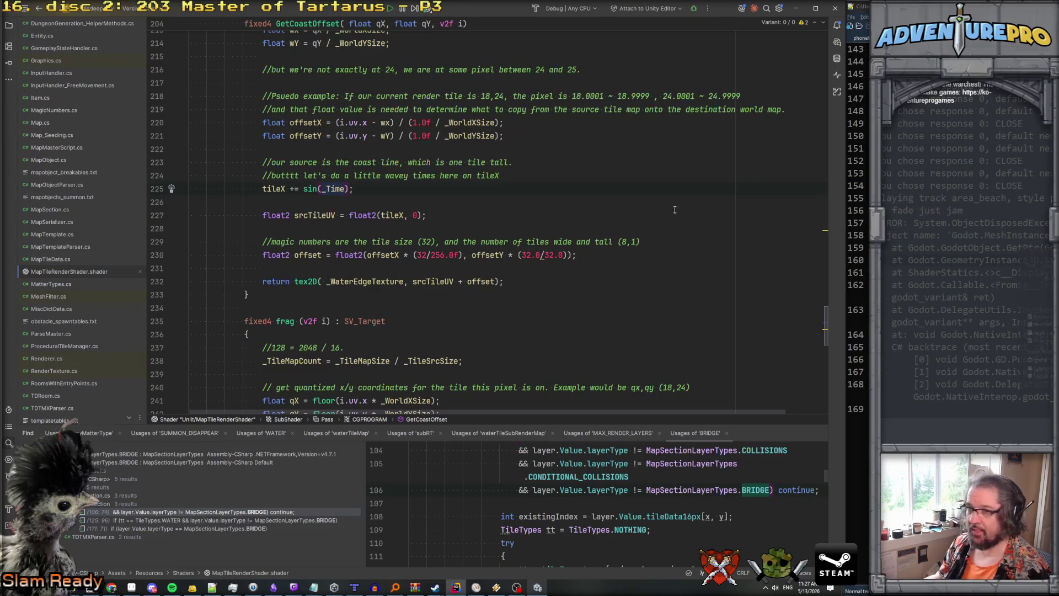
left_click(342, 192)
left_click_drag(304, 189, 352, 189)
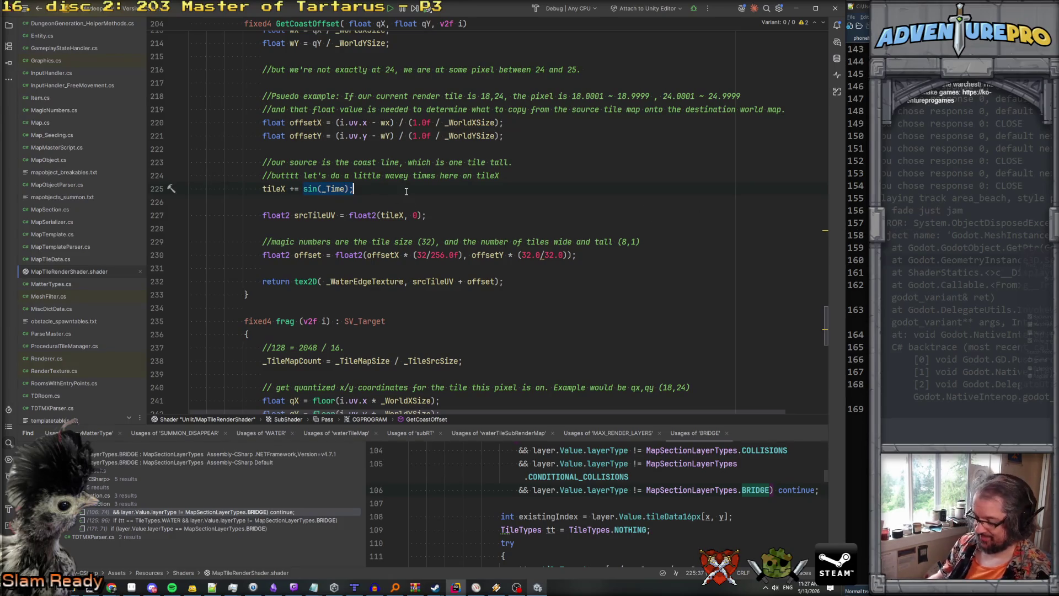
type("_SinTime.x")
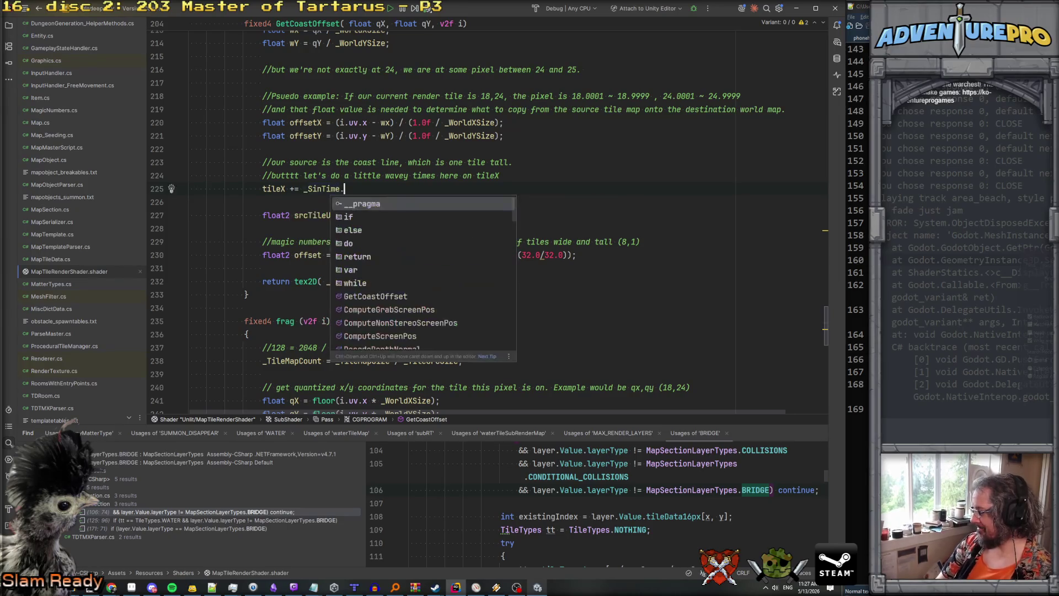
type(";")
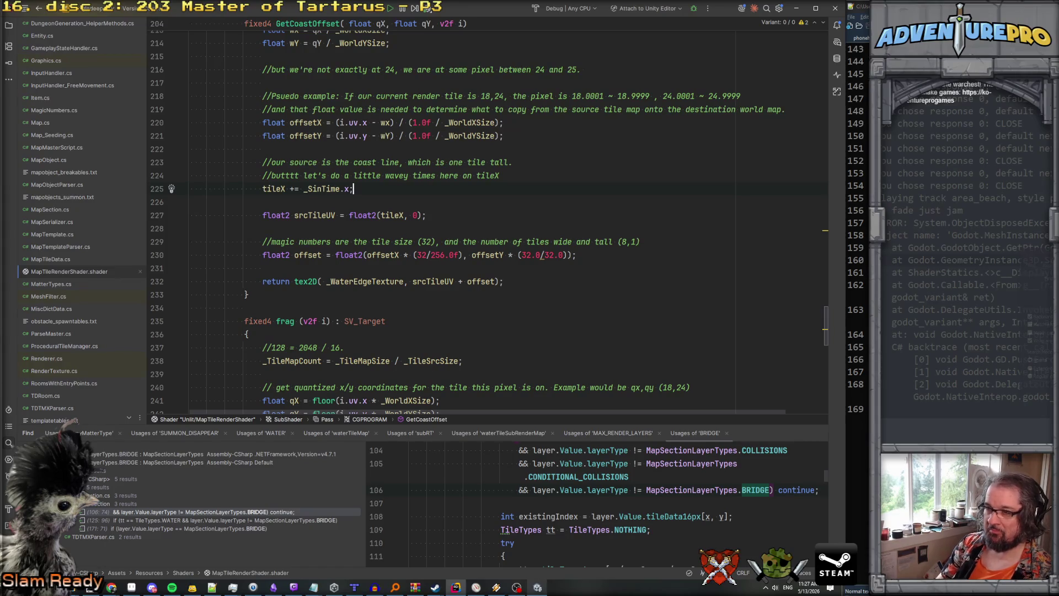
left_click(537, 586)
left_click(445, 28)
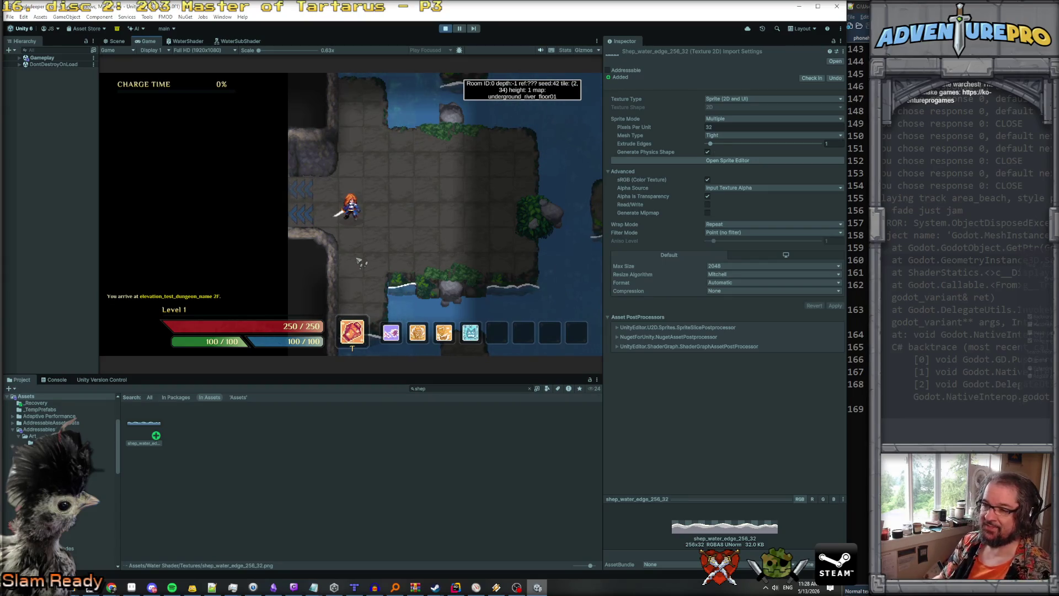
Move the player right to check the animated water edge, then return to Rider.
key("Right")
key("Right")
key("Right")
key("Right")
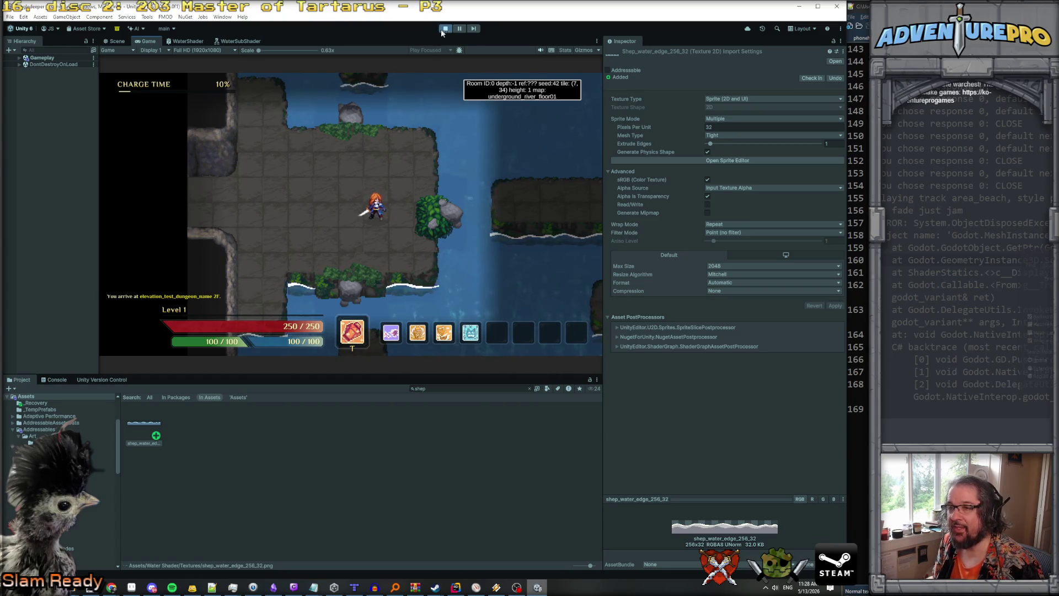
key("alt+Tab")
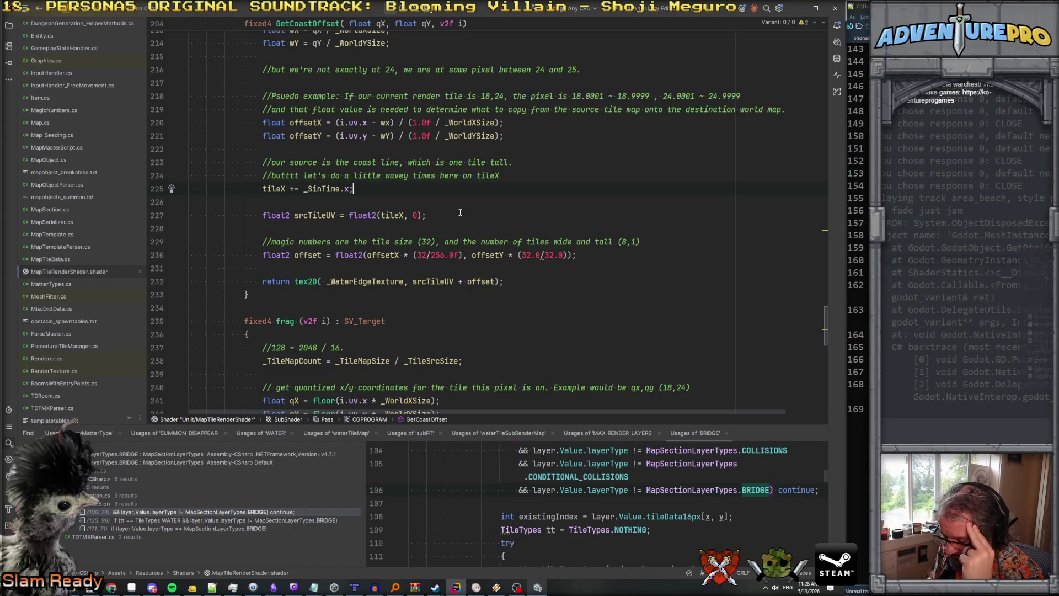
Review how offsetY and offset feed the texture lookup, discarding an unfinished offsetY line.
scroll(458, 214, "up", 1)
scroll(451, 217, "down", 1)
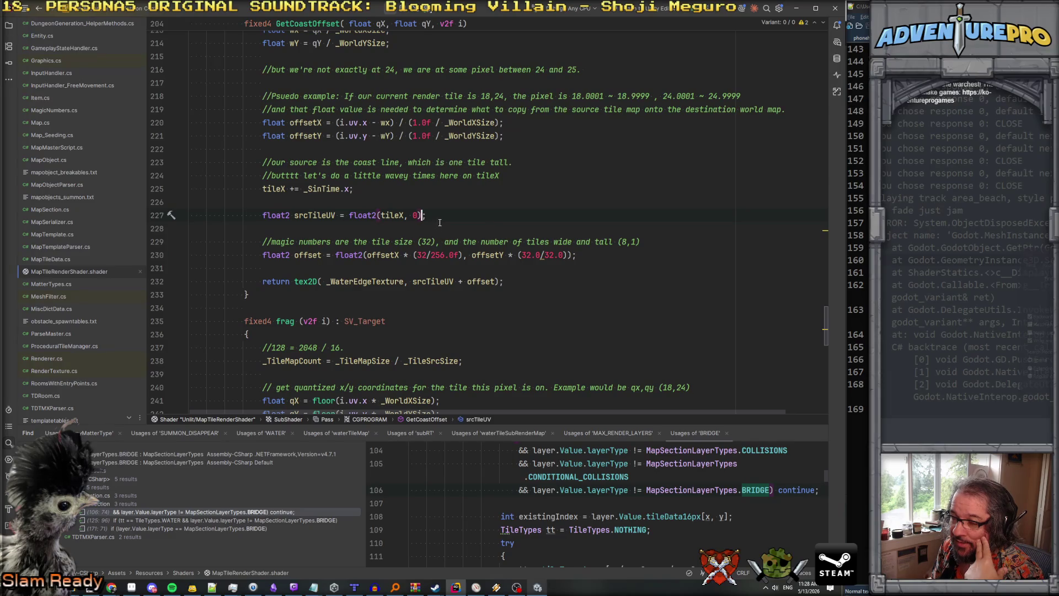
left_click(494, 281)
left_click(486, 255)
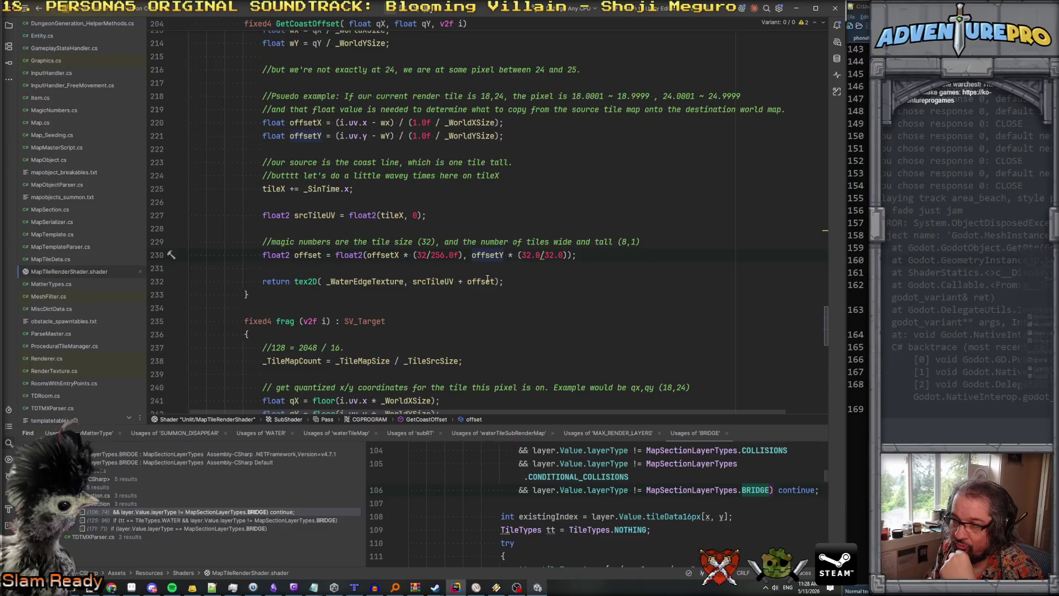
left_click(466, 215)
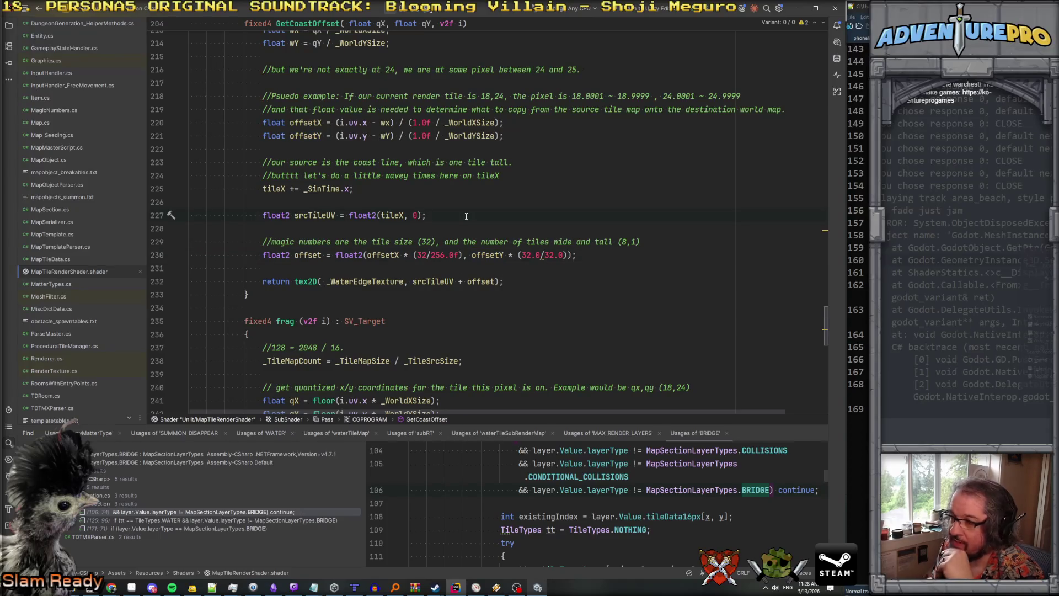
key("Return")
type("of")
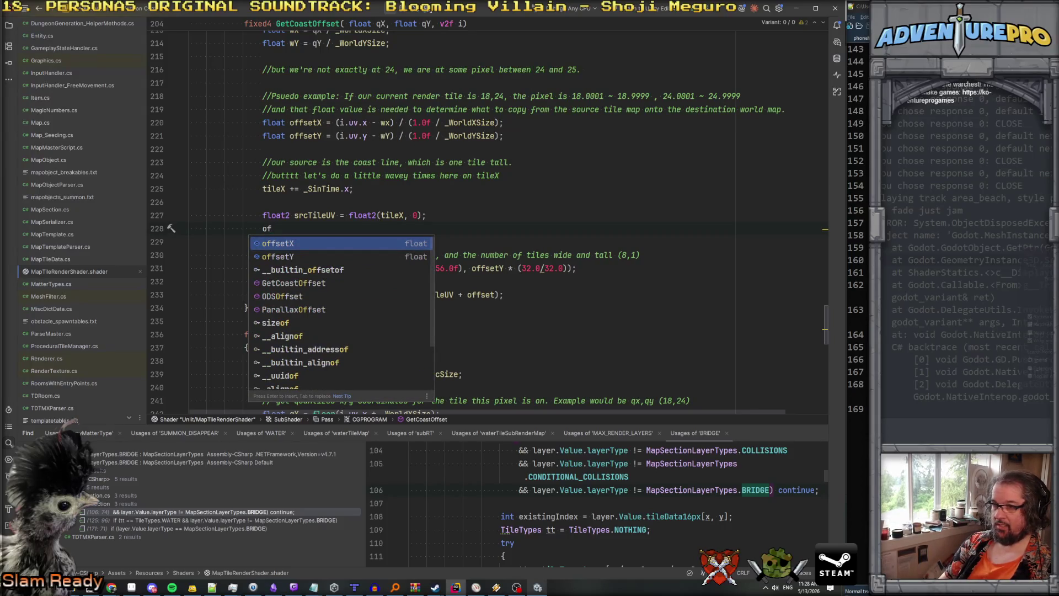
key("Down")
key("Return")
type("+=")
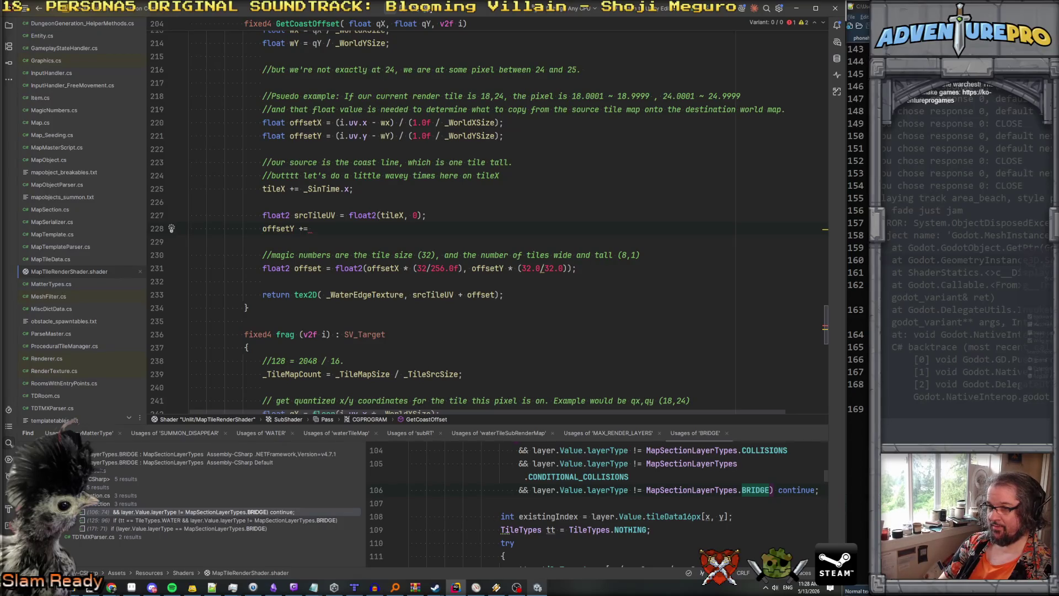
key("Home")
key("Home")
key("shift+Down")
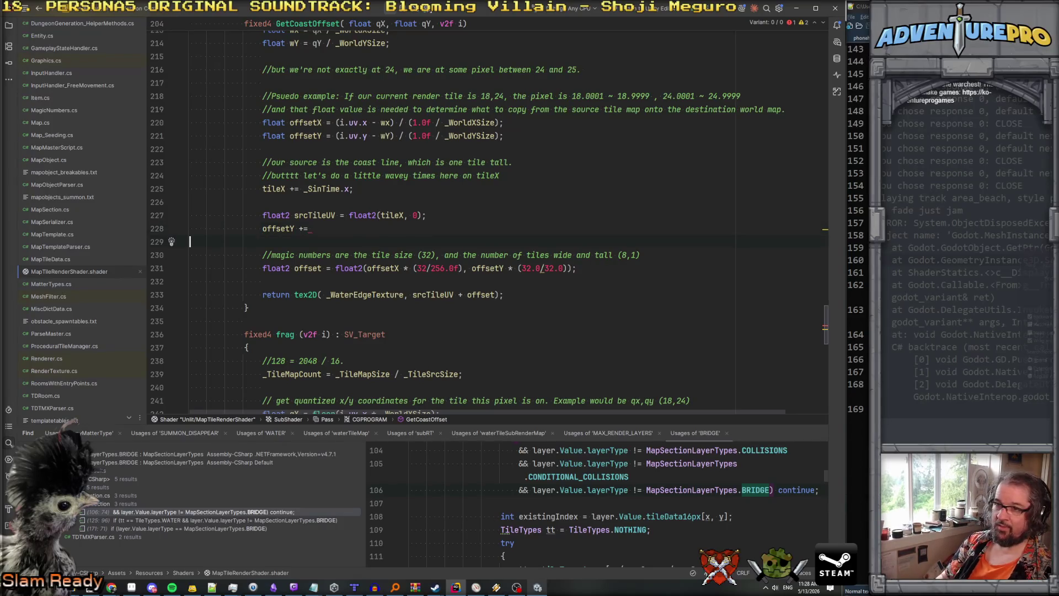
key("Delete")
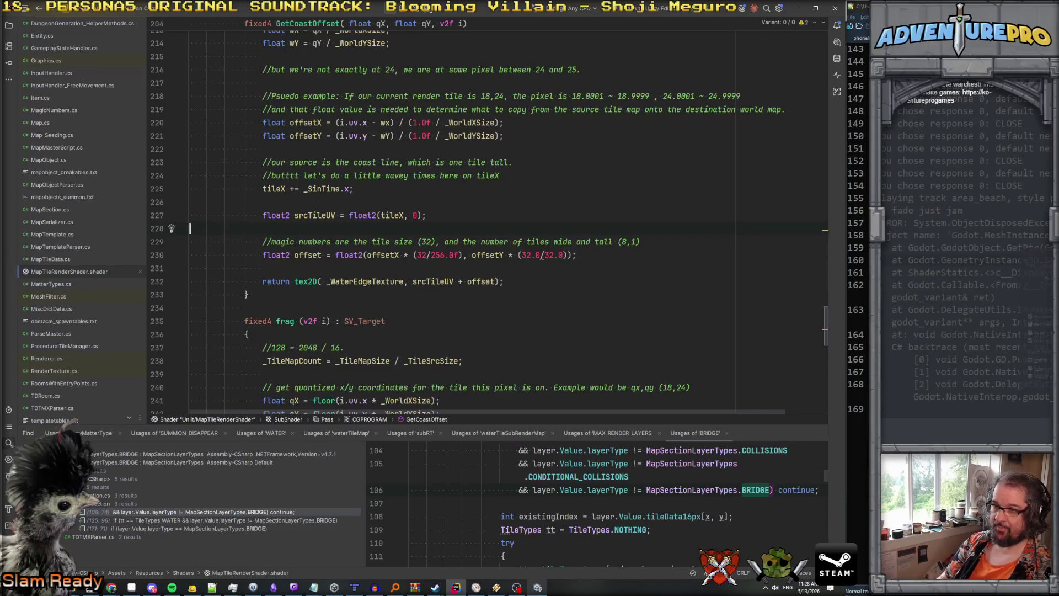
Add a comment saying offsetY runs 0 to 1 and the wave should never exceed 1.
key("Up")
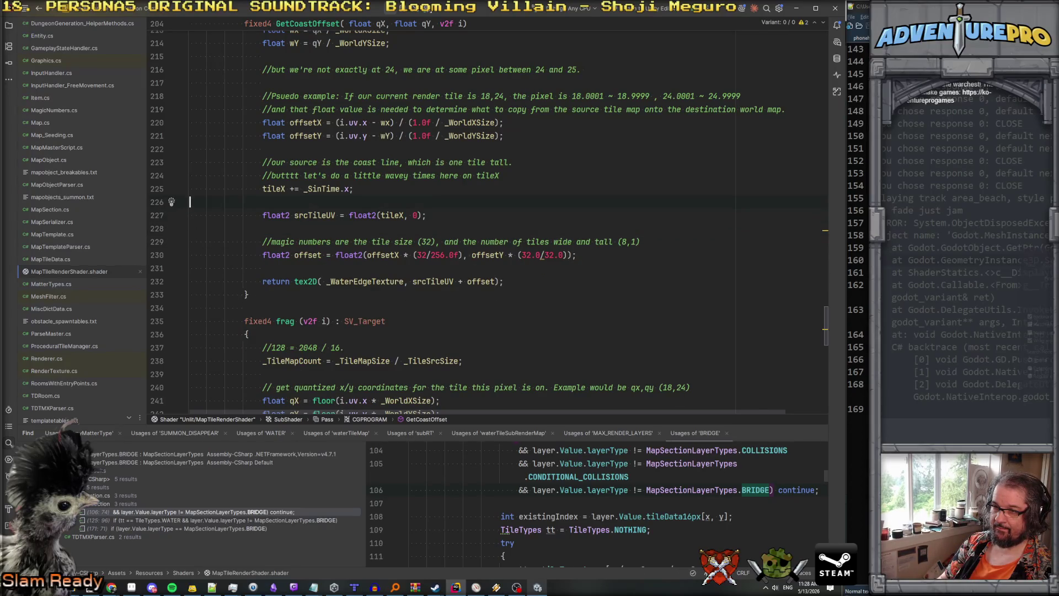
key("Tab")
key("Tab")
key("Tab")
type("tileY")
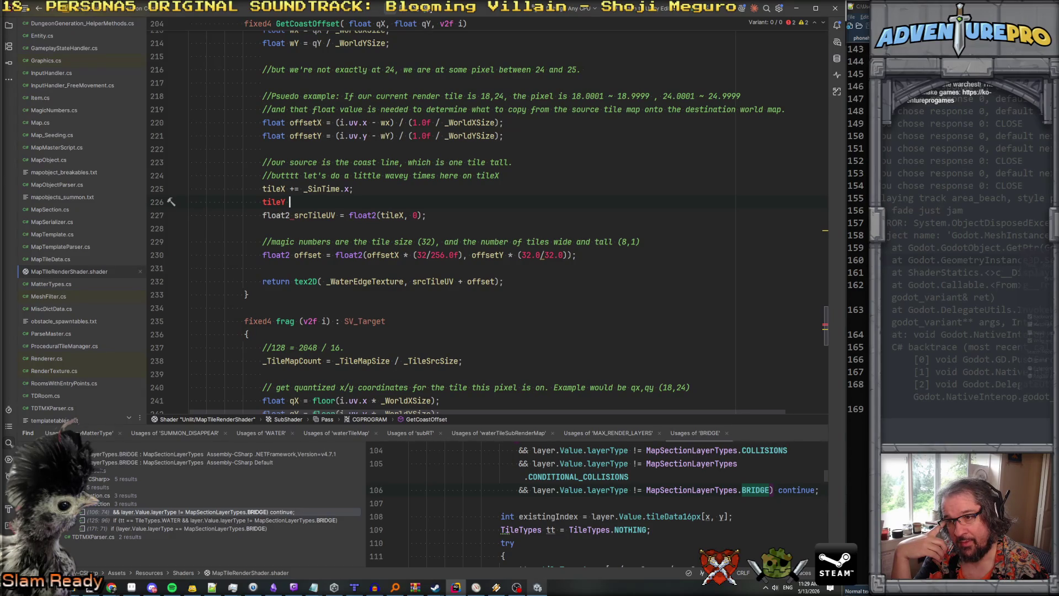
key("BackSpace")
key("BackSpace")
key("BackSpace")
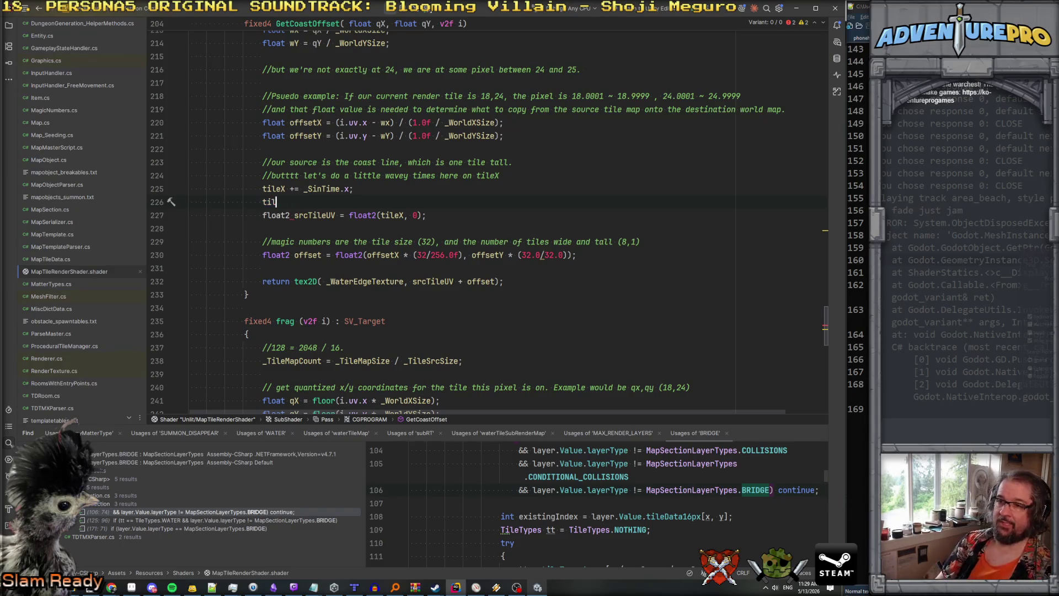
key("Return")
type("//off")
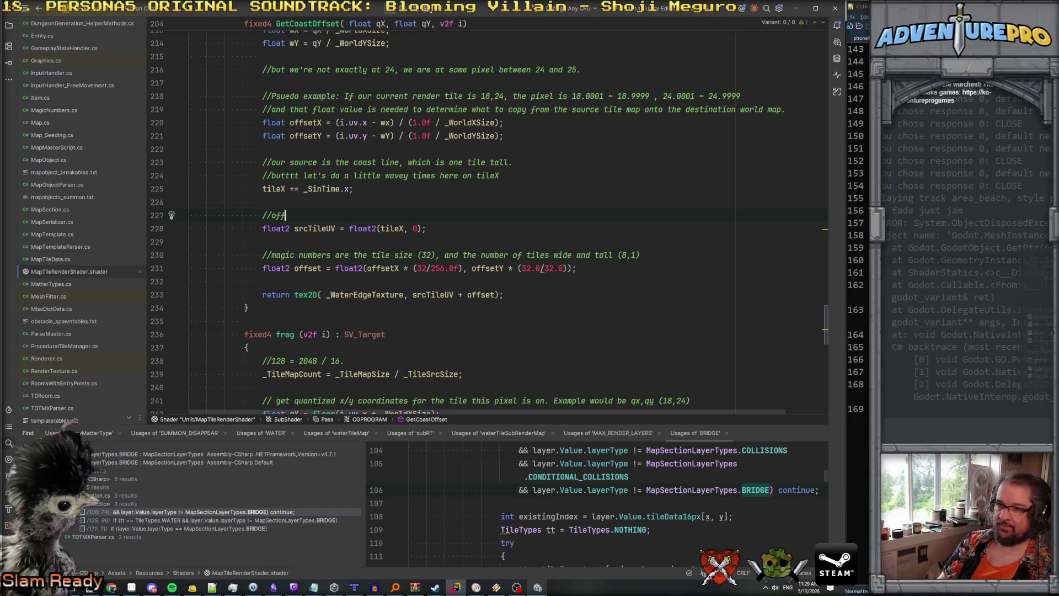
type("setY is ")
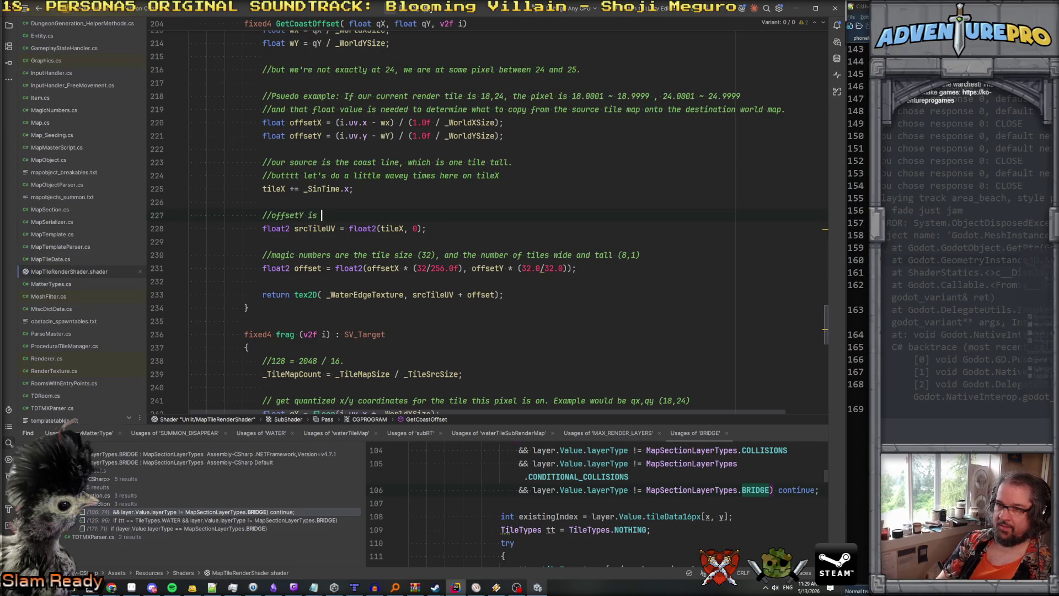
type("0 to 1, let's m")
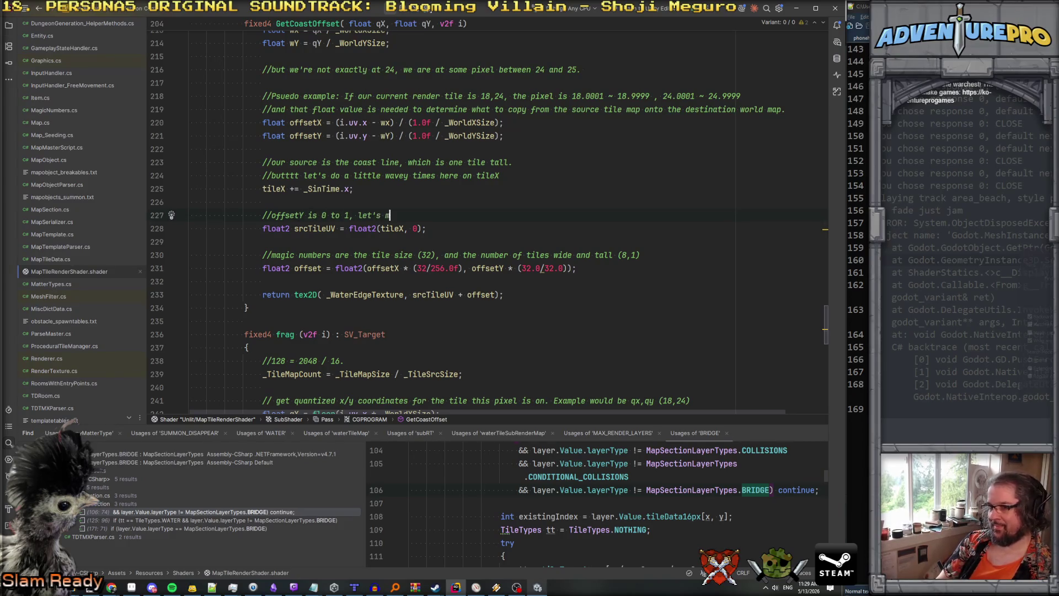
type("ake it a little bigg")
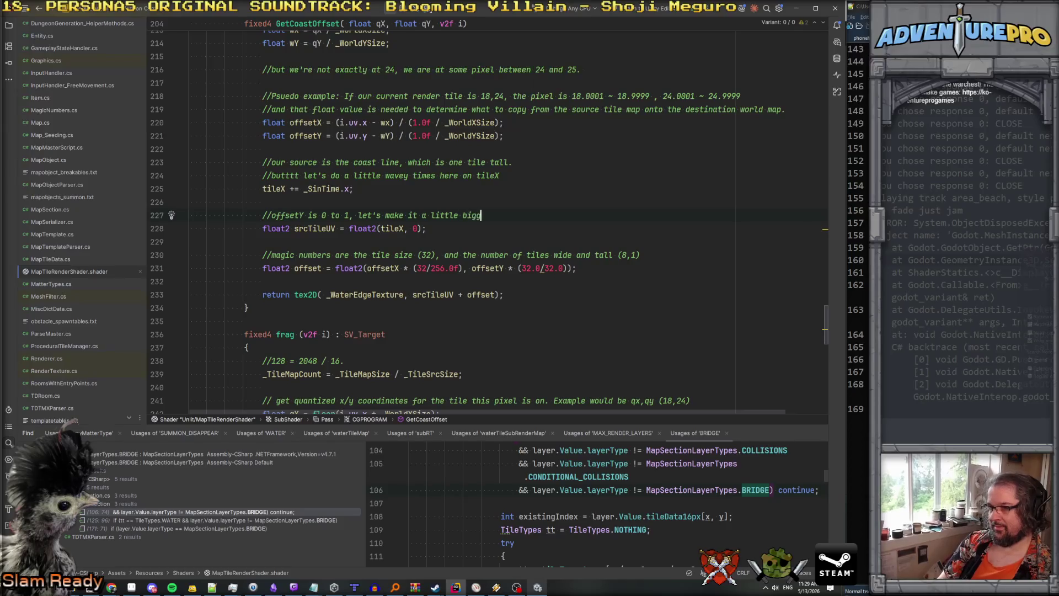
type("er, but never bigg")
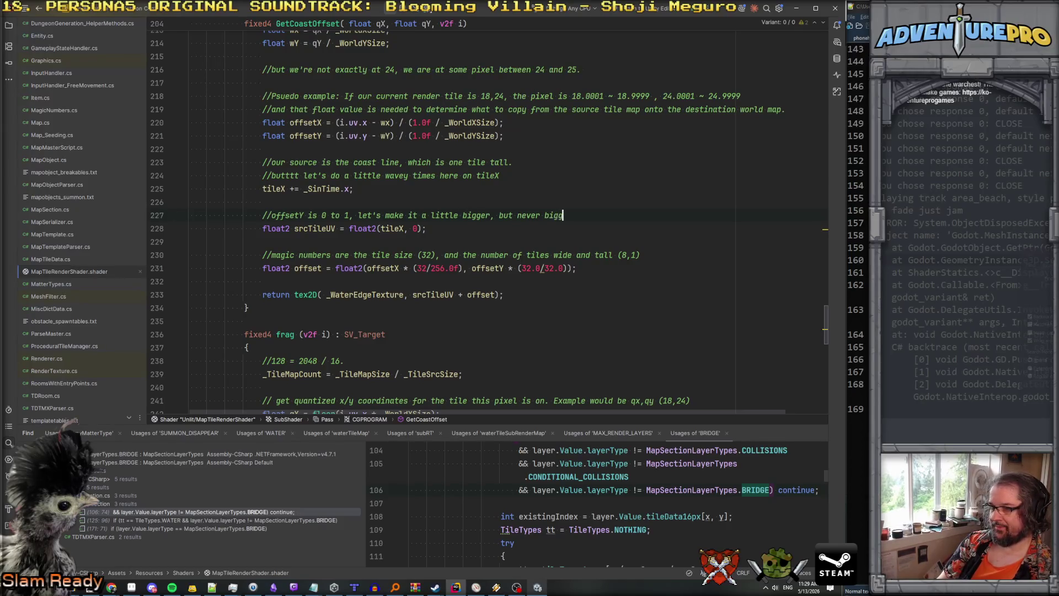
type("er than 1, base")
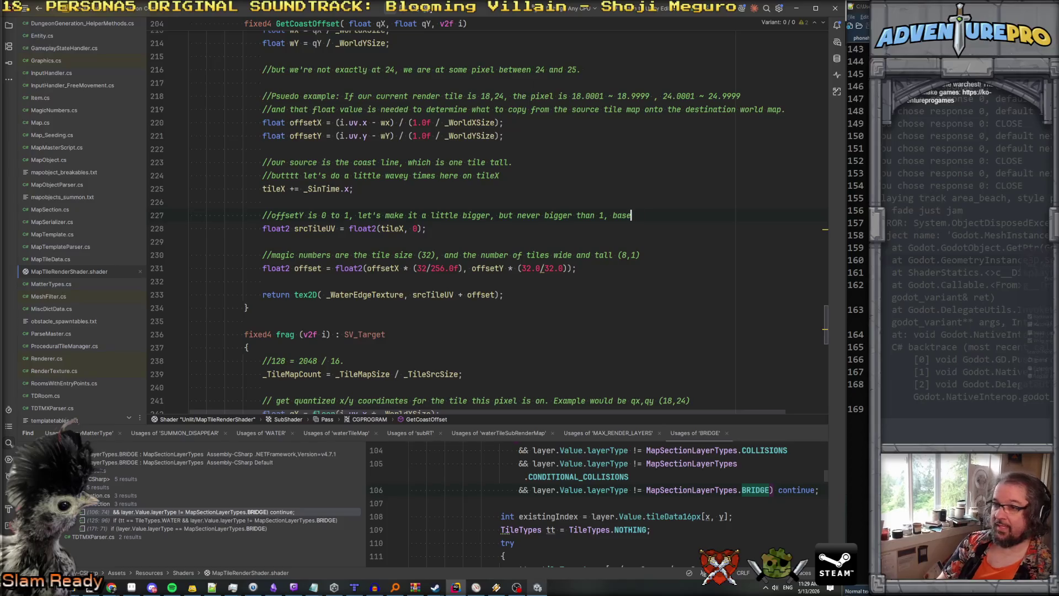
left_click_drag(423, 216, 632, 215)
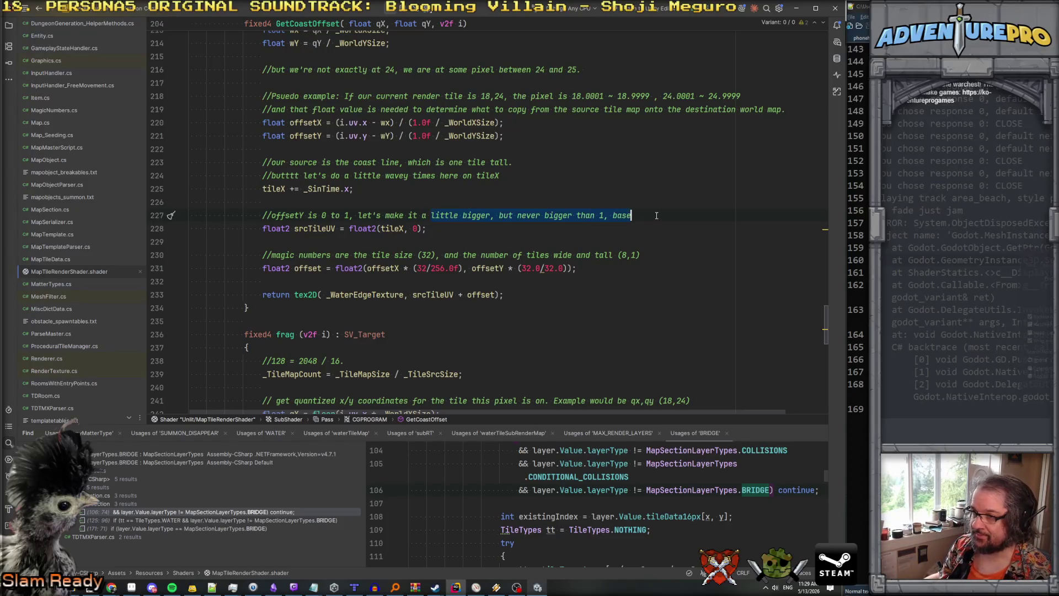
key("BackSpace")
type("wav")
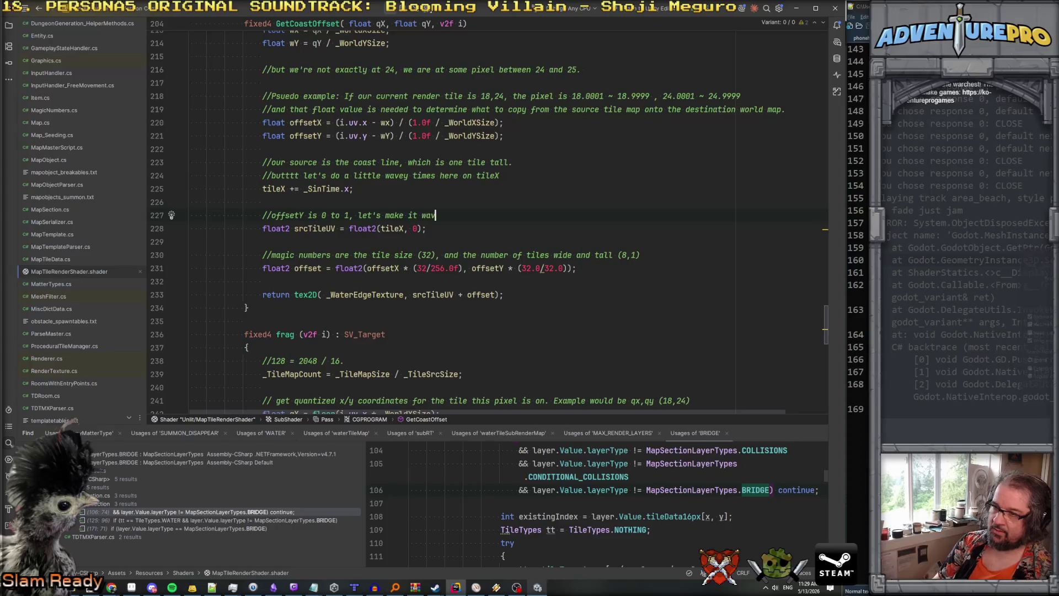
type("e, but never bigger than 1")
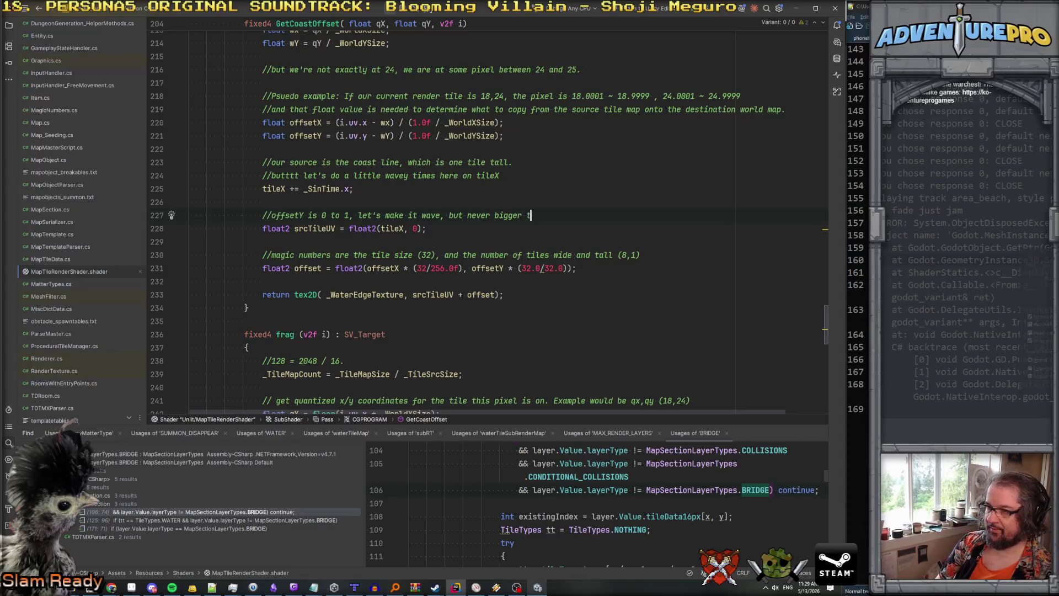
Add 'offsetY += _SinTime.z;' followed by 'offsetY = saturate(offsetY);'.
key("Up")
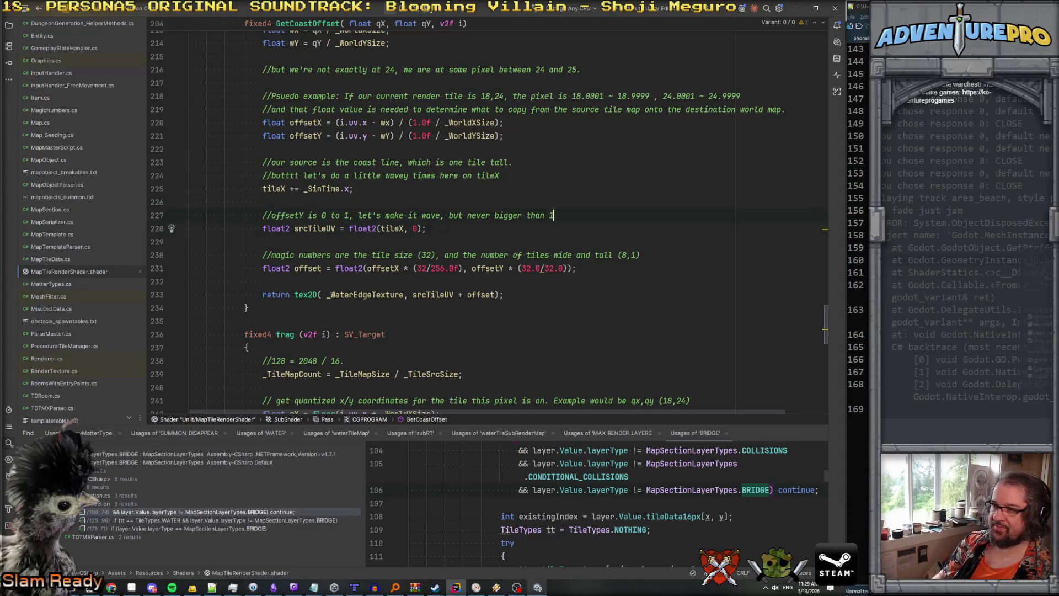
key("Return")
type("o")
key("Return")
type("offsetY +=")
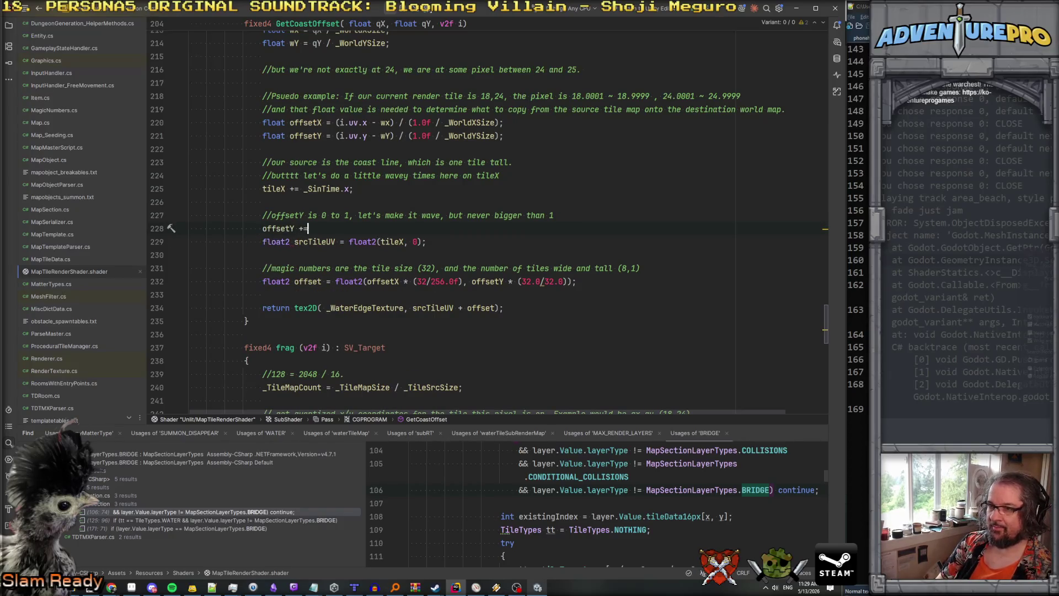
type(" _Sint")
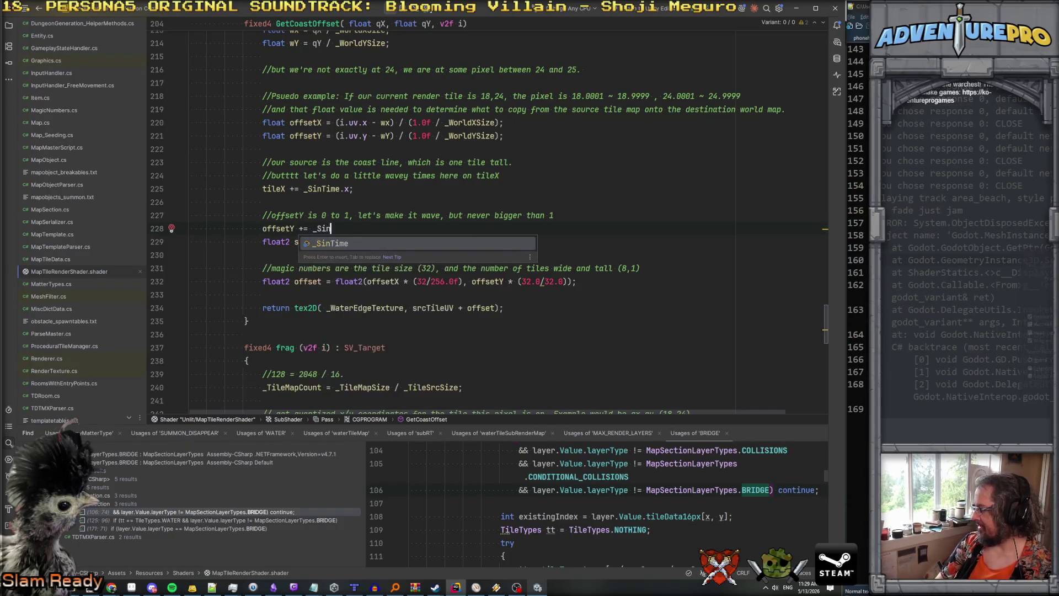
key("BackSpace")
type("Time")
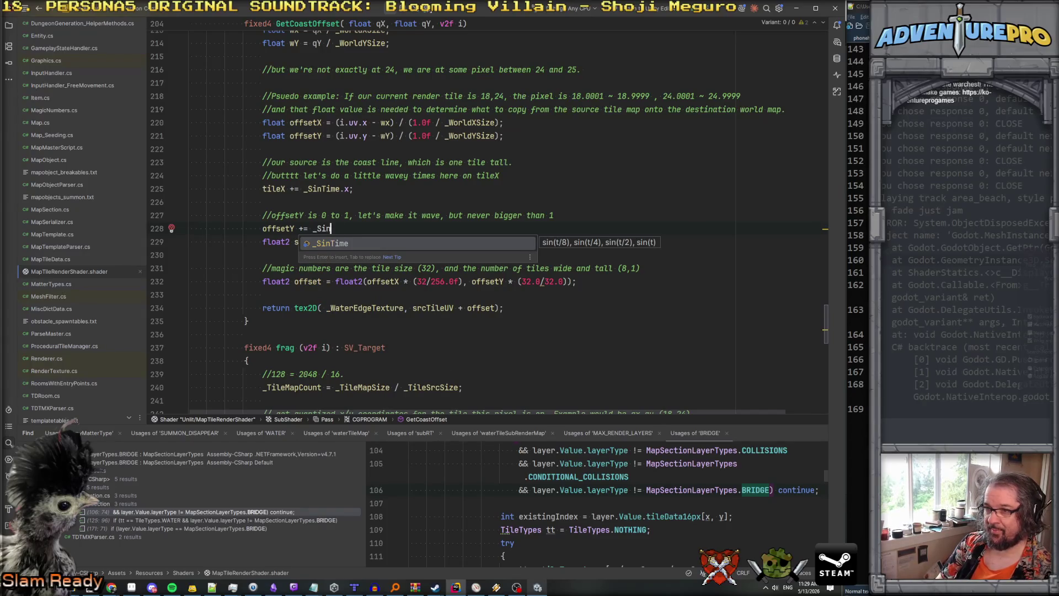
type(".z")
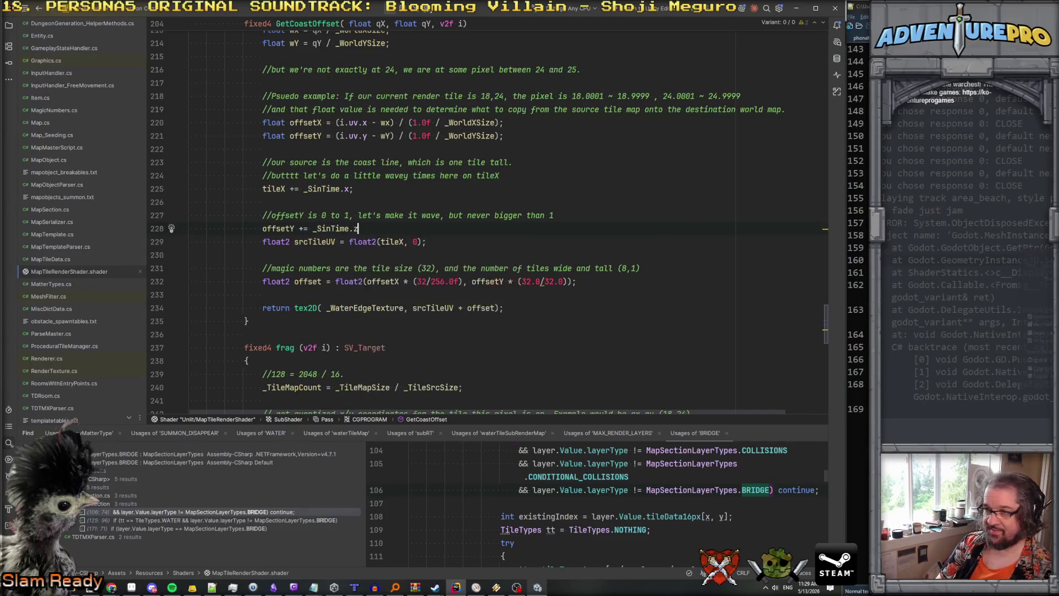
type(";")
key("Return")
type("offsetY = satur")
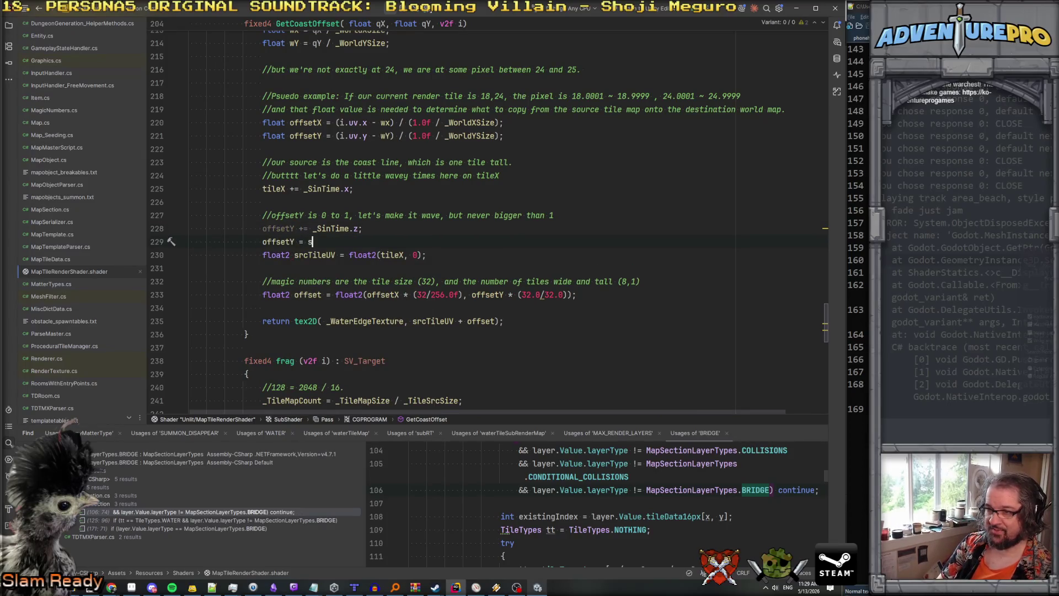
key("Return")
type("of)")
key("Return")
type(");")
key("Return")
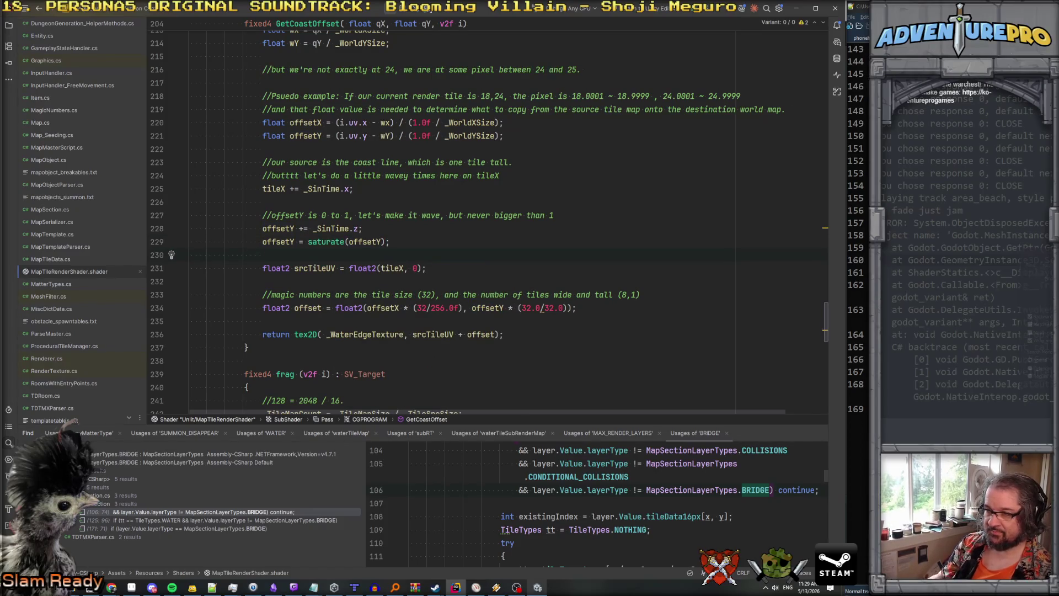
Move the srcTileUV declaration directly under 'tileX += _SinTime.x;', then switch to Unity.
left_click(445, 231)
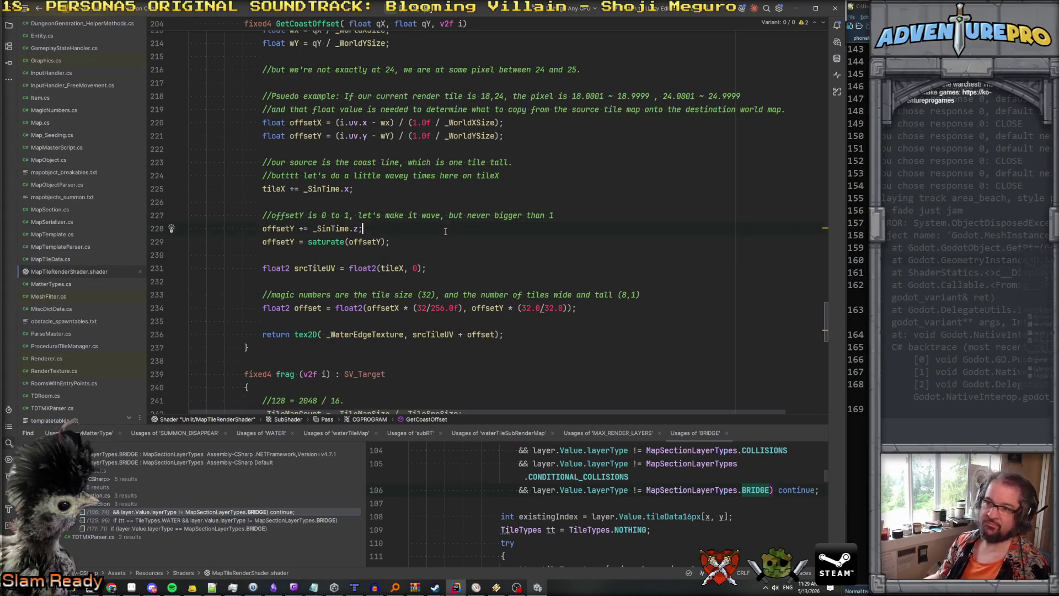
left_click(438, 264)
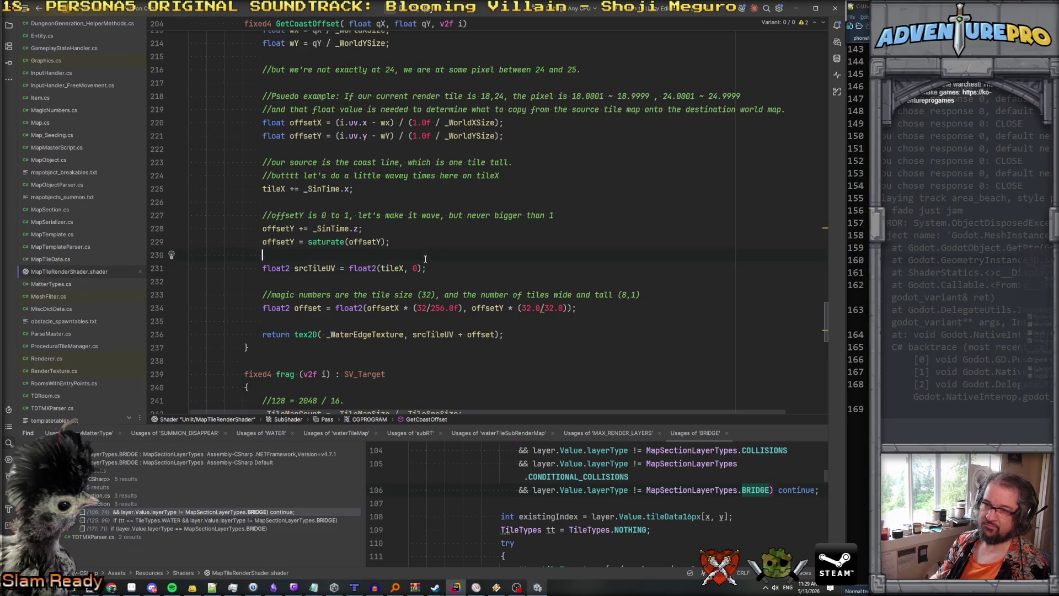
key("Home")
key("shift+Down")
key("ctrl+x")
key("Up")
key("Up")
key("Up")
key("Up")
key("Up")
key("ctrl+v")
key("Down")
key("Down")
key("Down")
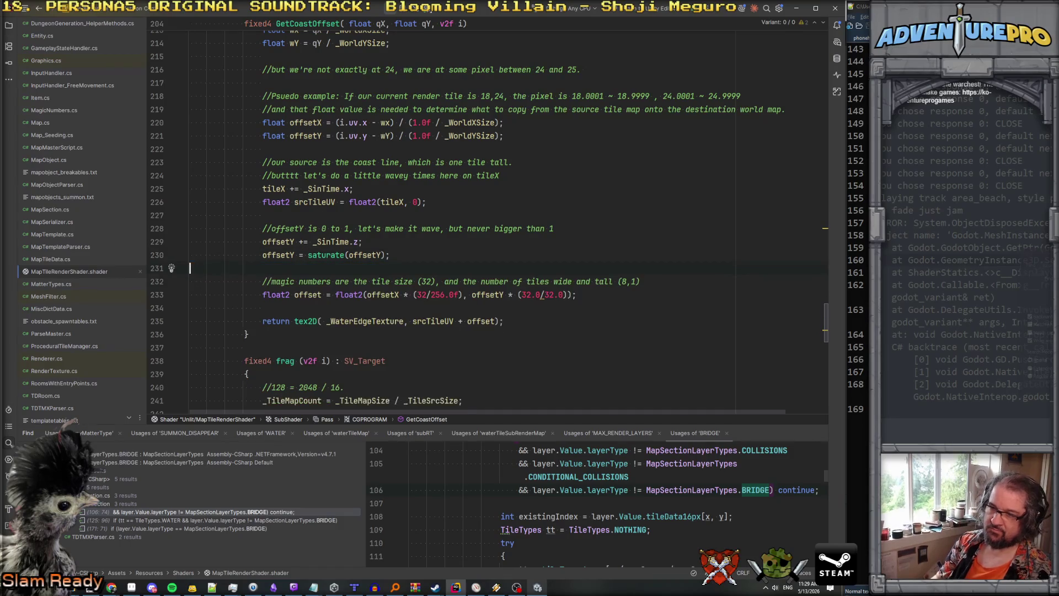
left_click(538, 588)
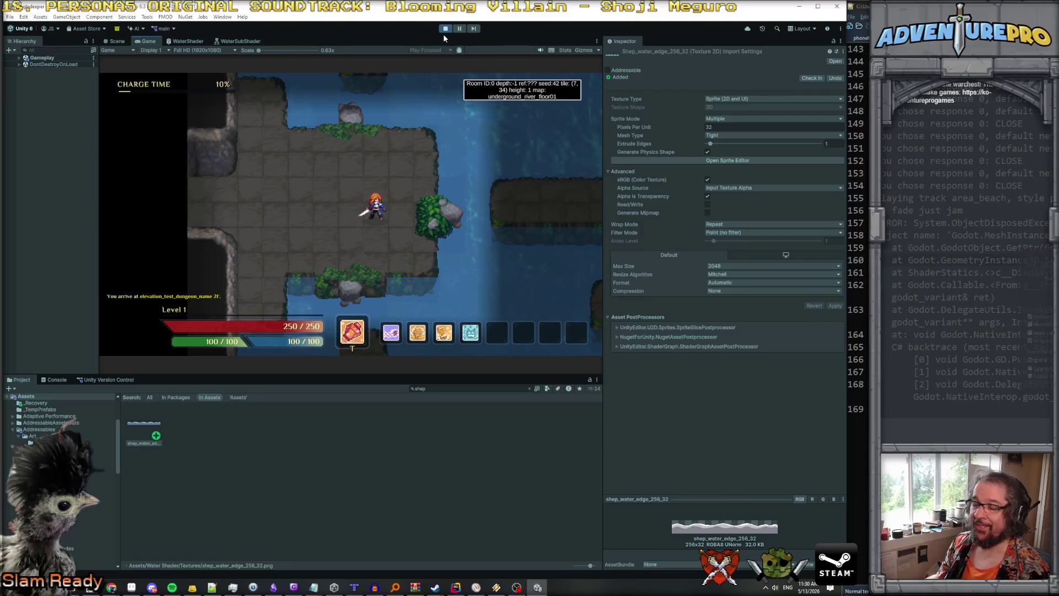
Return to Rider and place the caret on the offsetY wave line.
key("alt+Tab")
key("Up")
key("ctrl+Left")
key("ctrl+Left")
key("ctrl+Left")
key("Right")
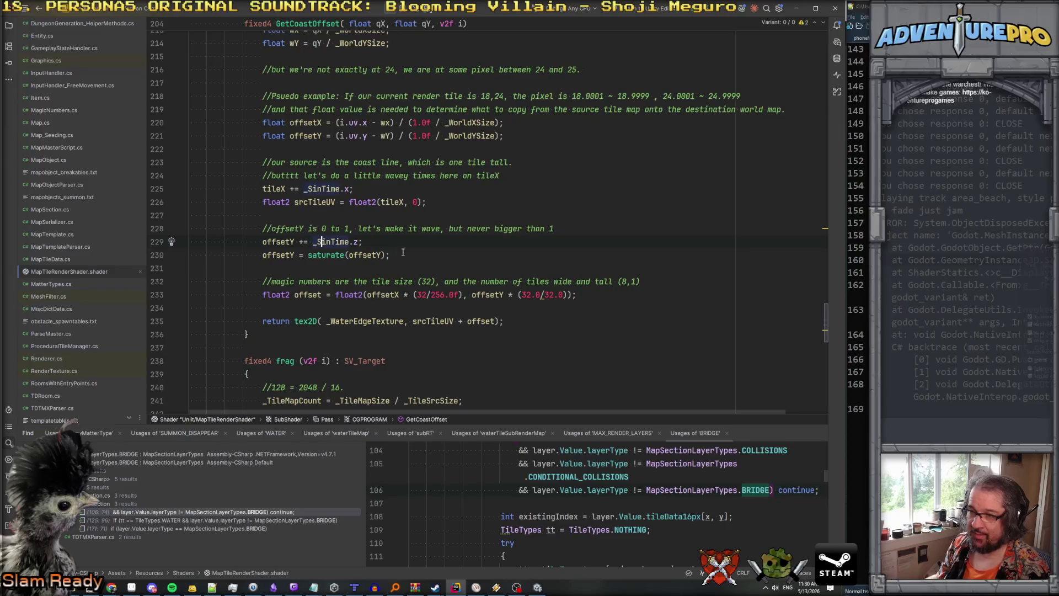
Multiply _SinTime.z on the offsetY line by a smaller factor than 0.4, ending with a semicolon.
double_click(364, 241)
type("* 0.4")
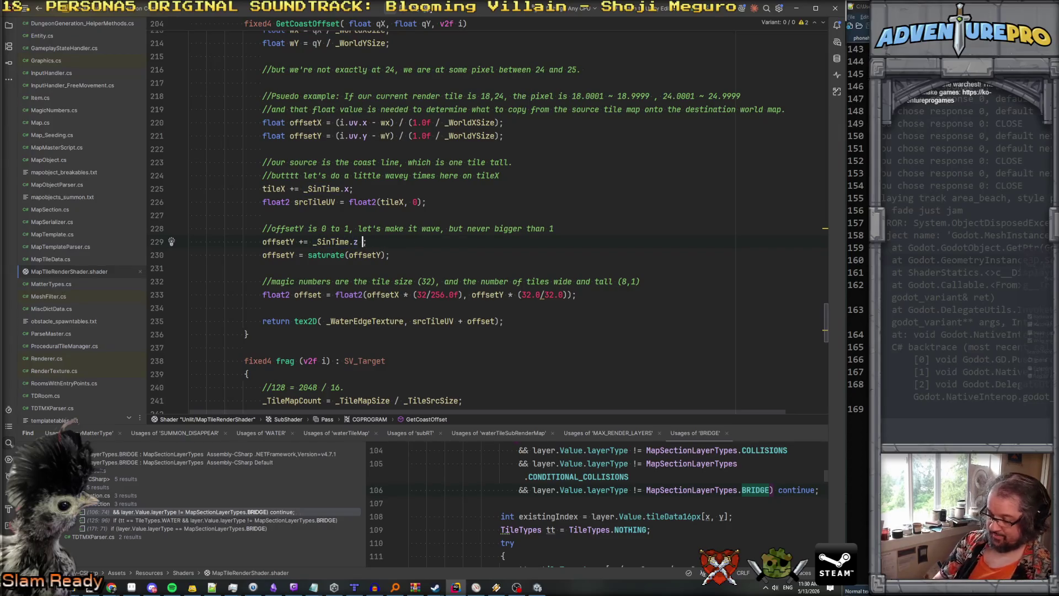
key("BackSpace")
type("3")
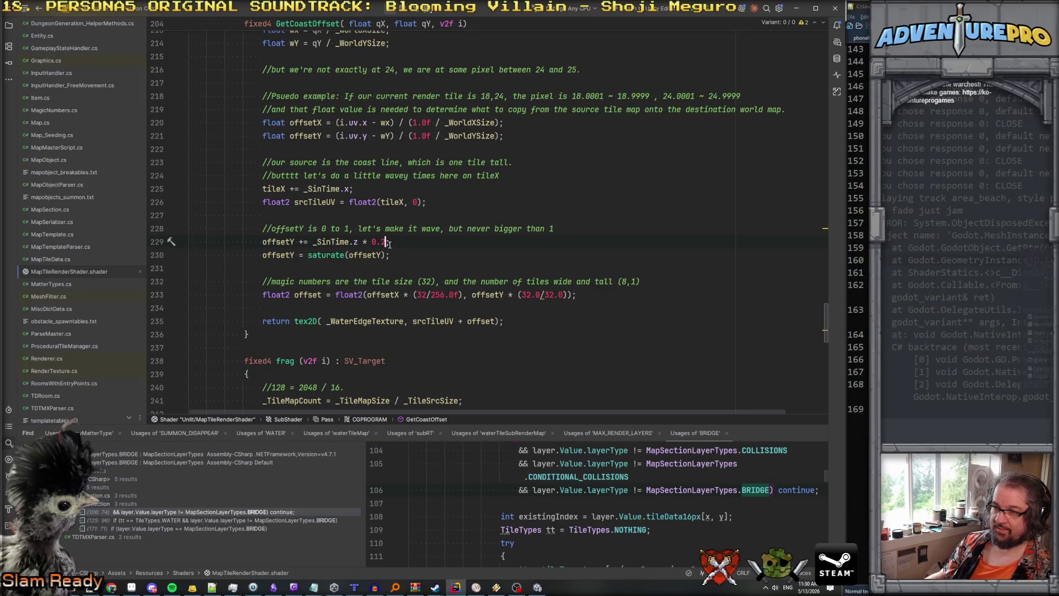
type(";")
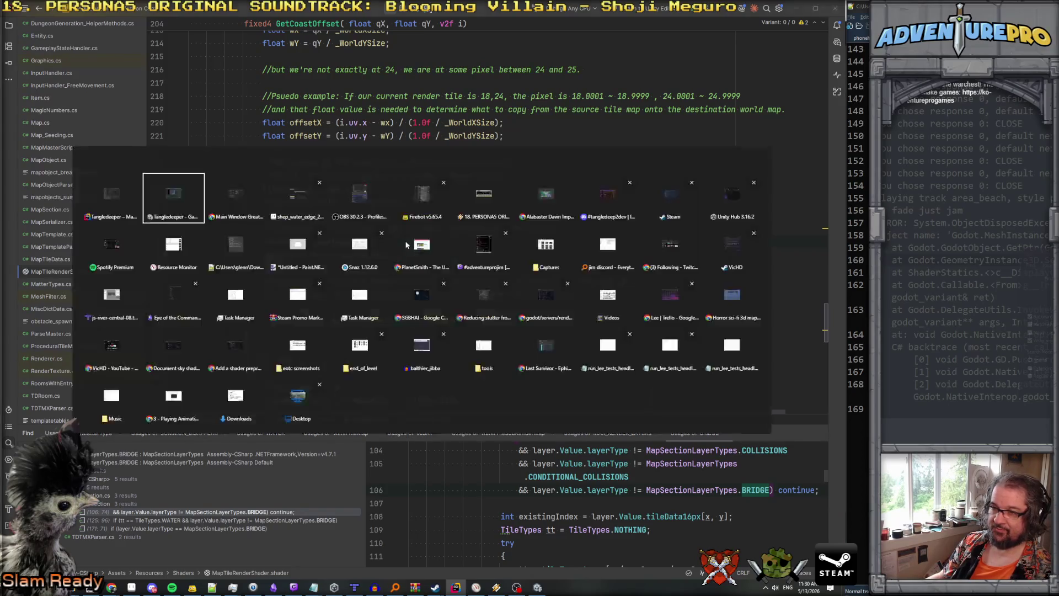
Switch to Unity to watch the wavy coastline edge, then back to Rider.
key("alt+Tab")
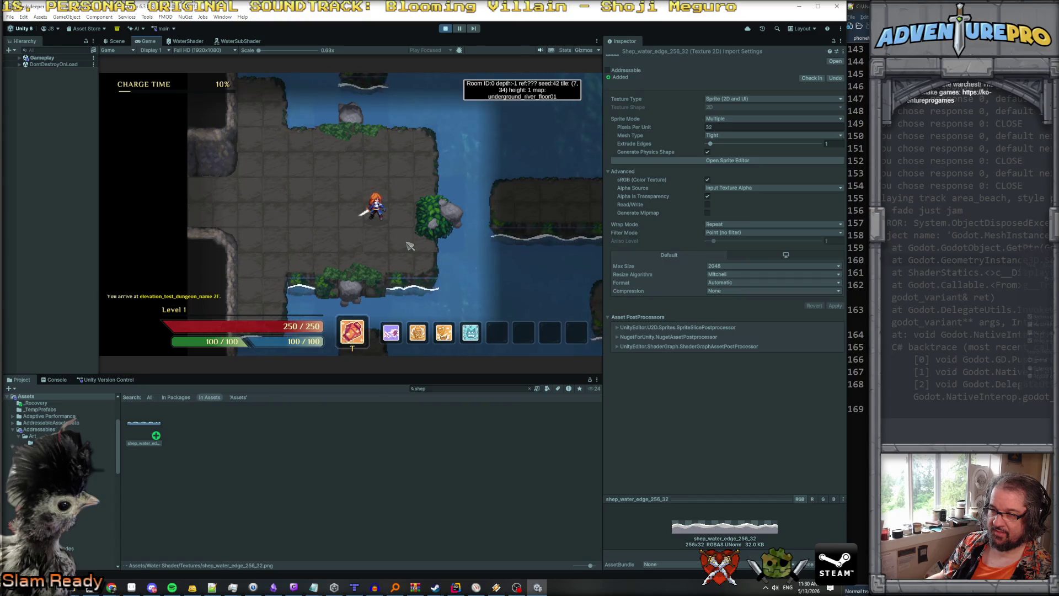
key("alt+Tab")
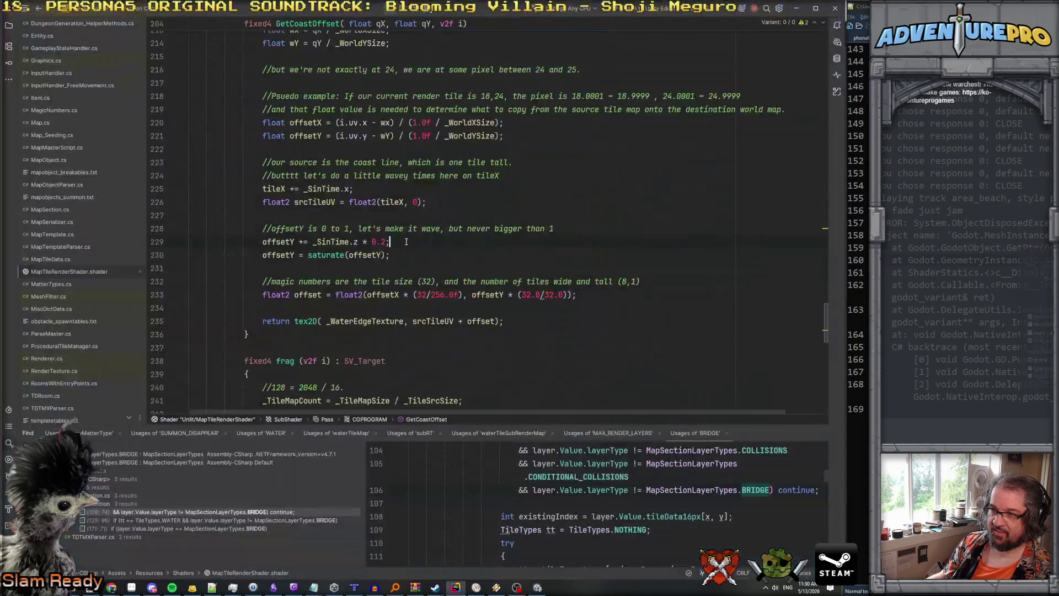
left_click(325, 255)
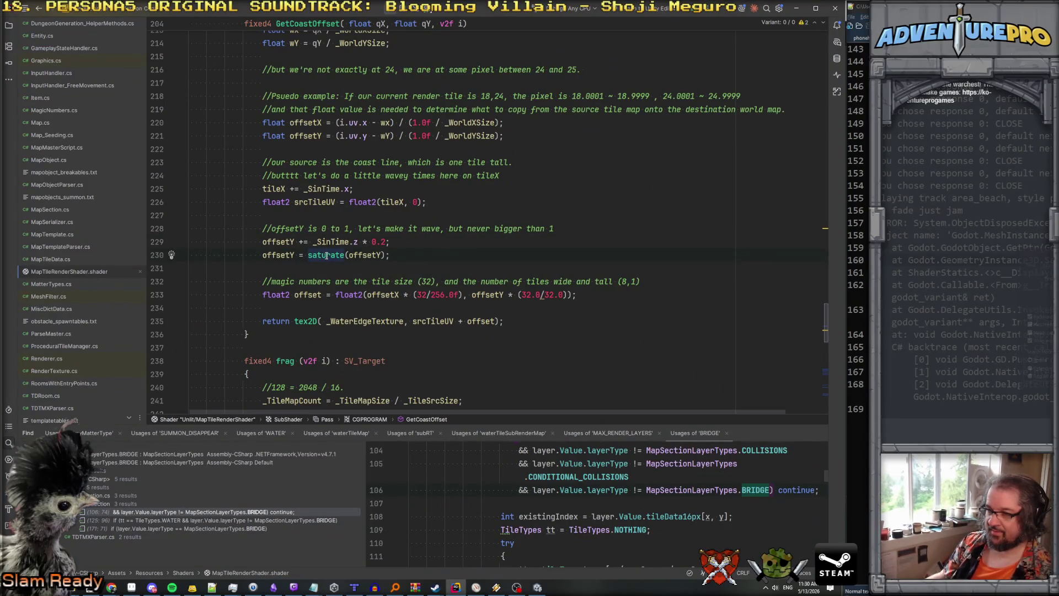
double_click(325, 255)
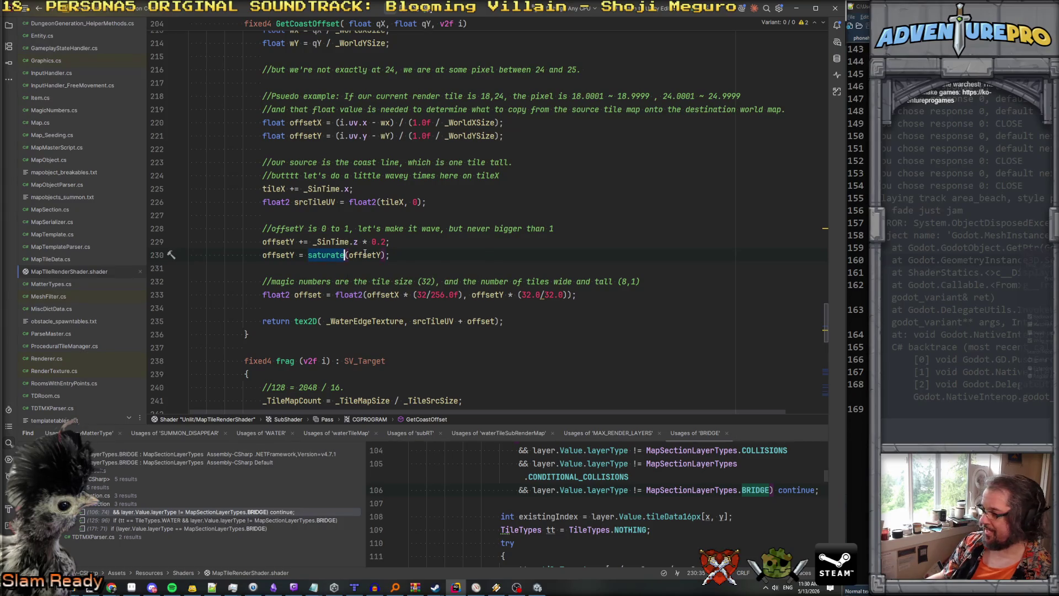
key("alt+Tab")
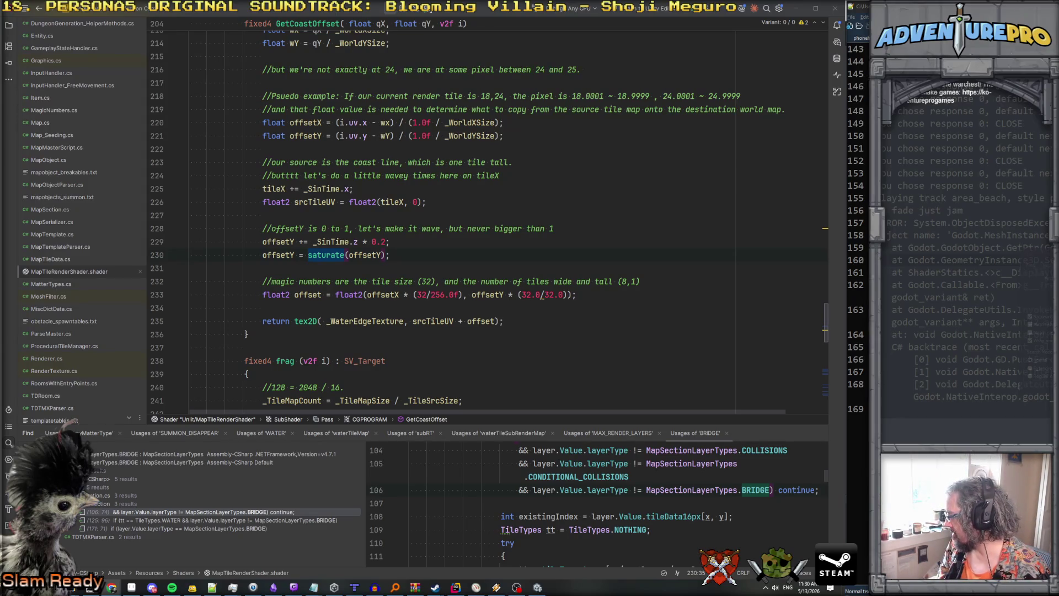
left_click(273, 255)
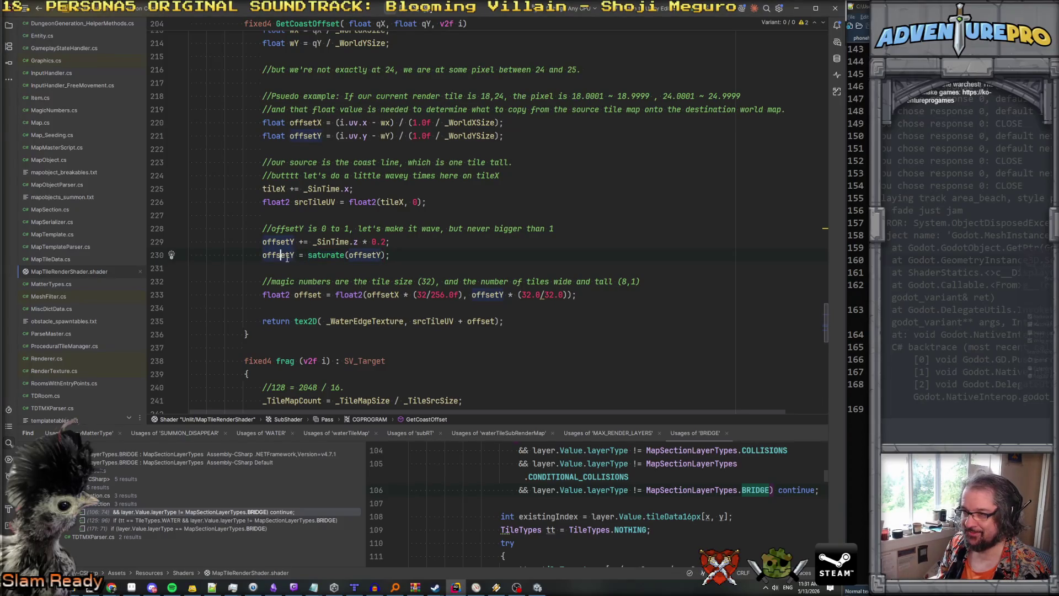
left_click(343, 255)
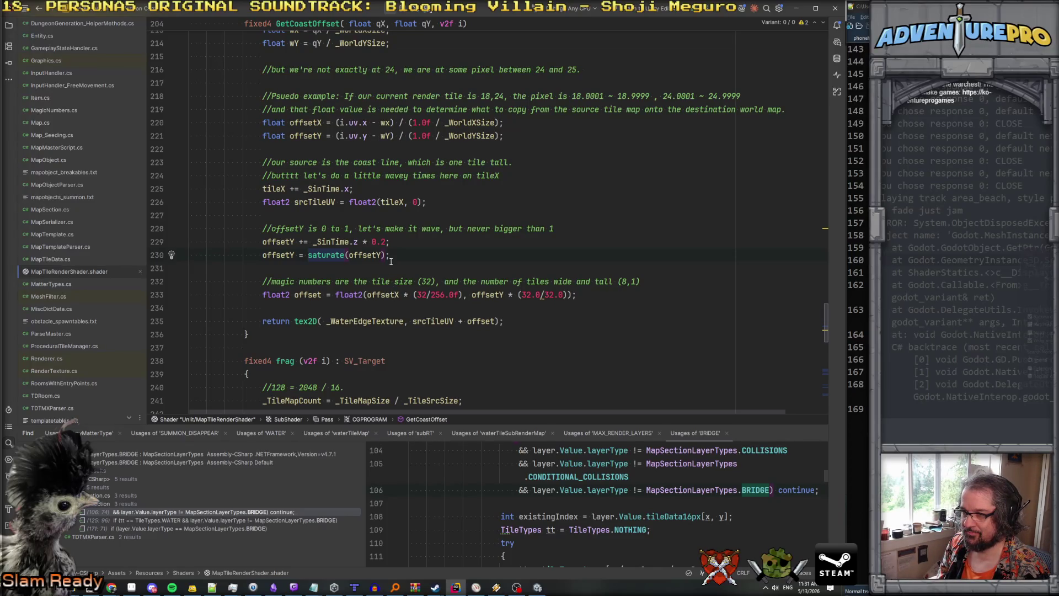
left_click(467, 295)
left_click(426, 320)
left_click(349, 255)
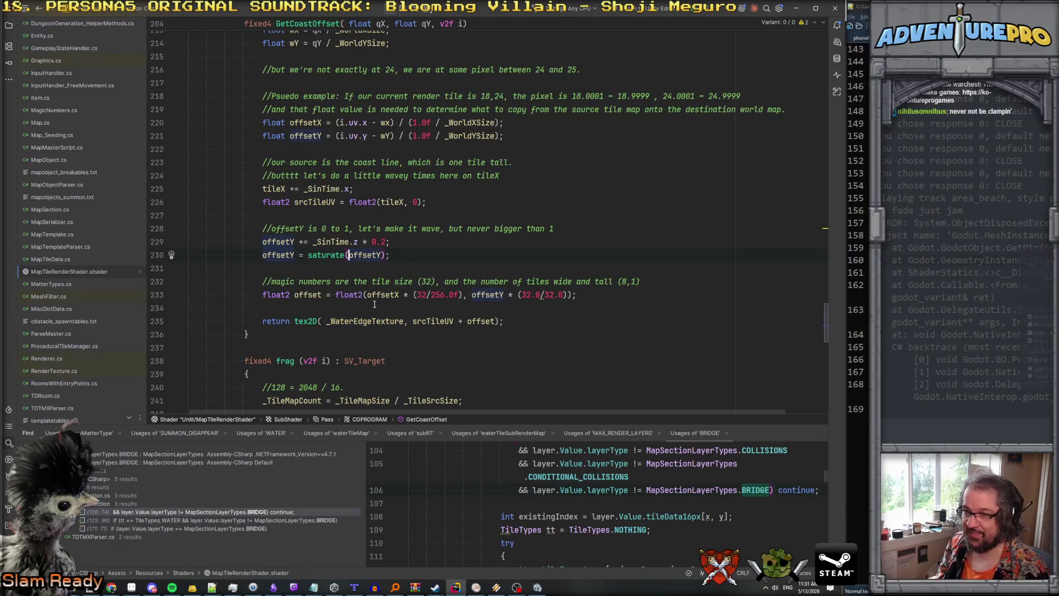
left_click_drag(413, 321, 453, 321)
key("ctrl+c")
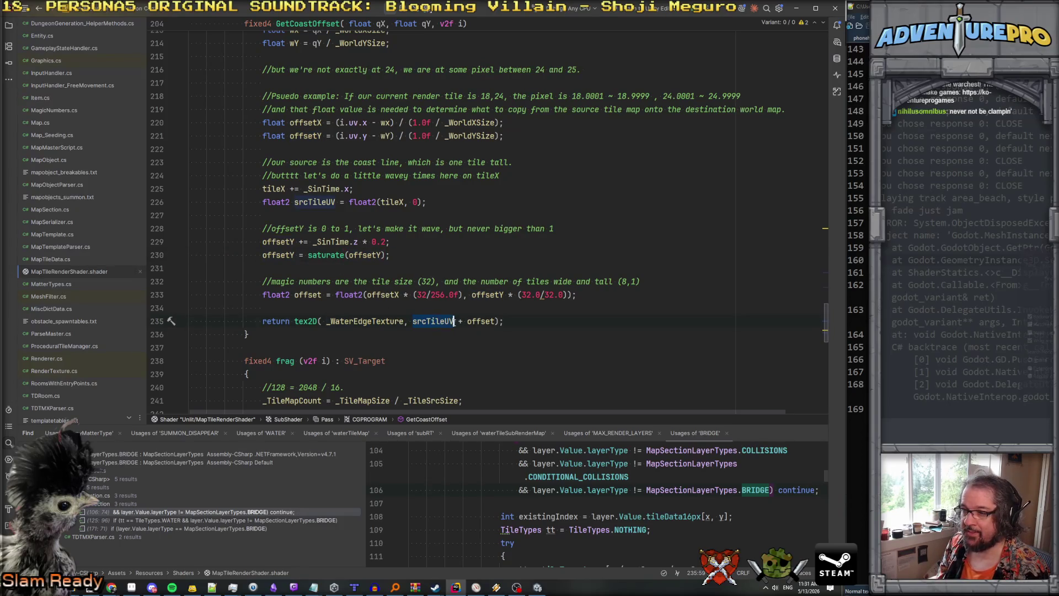
left_click(401, 243)
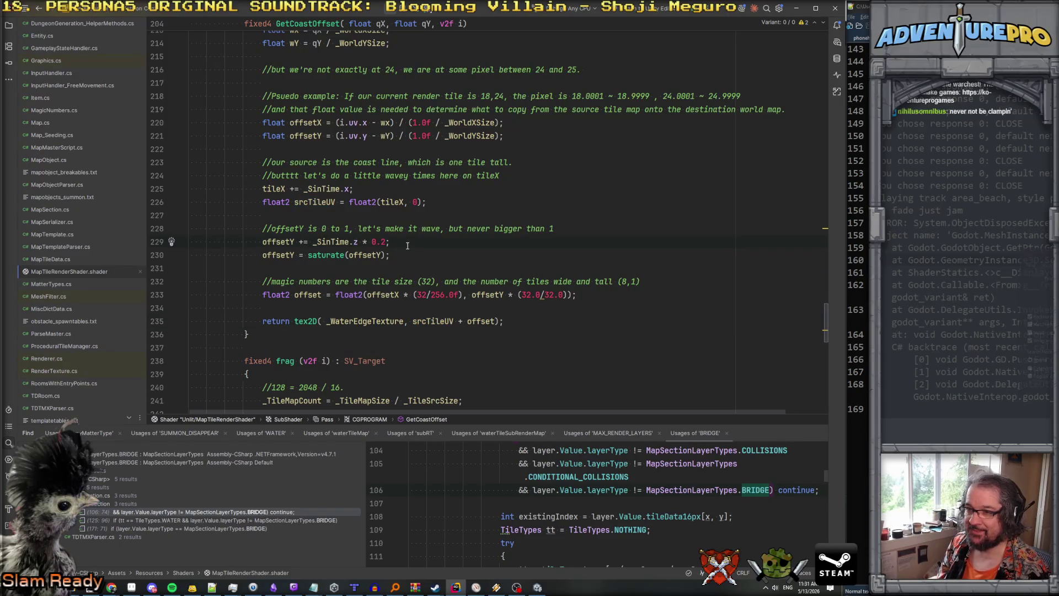
key("Return")
Add the line 'srcTileUV += offset;' before the return statement.
type("srcTileUV.yt")
key("BackSpace")
key("BackSpace")
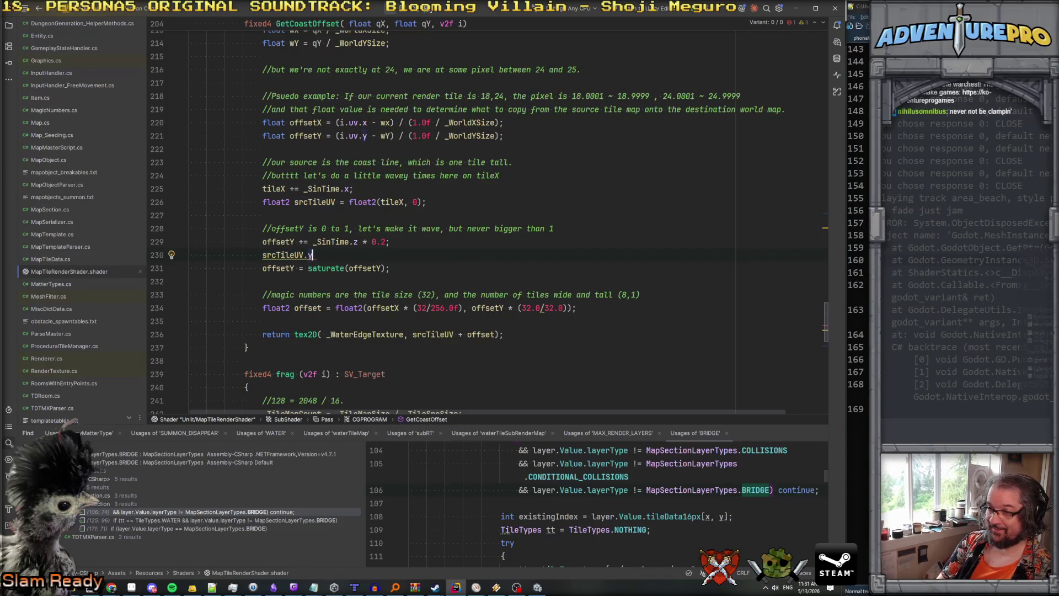
type("x += ")
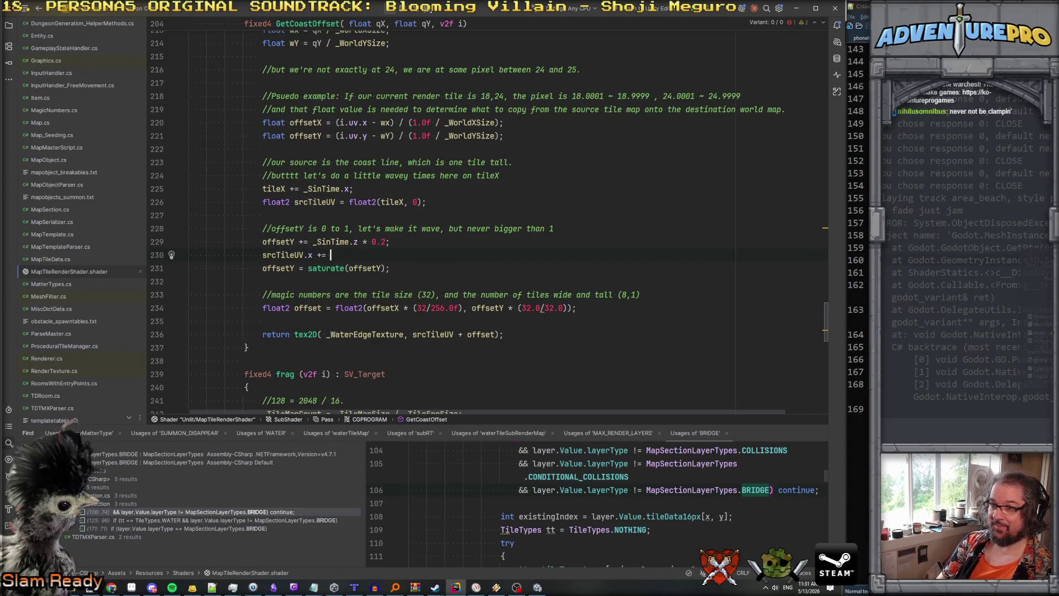
type("offset")
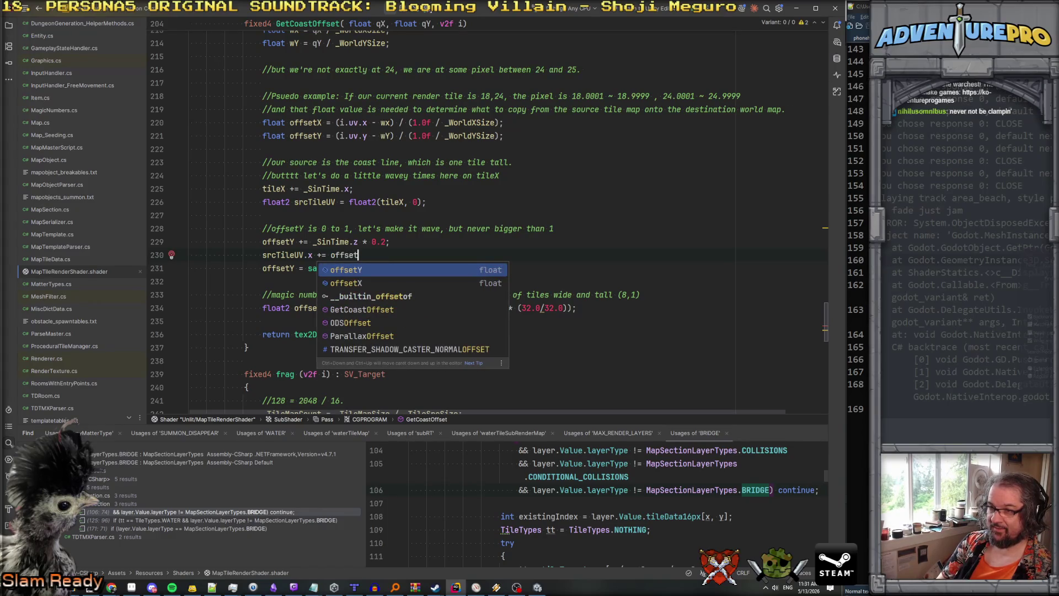
key("Escape")
key("ctrl+z")
key("ctrl+z")
key("ctrl+z")
key("Down")
key("Down")
left_click_drag(413, 321, 454, 320)
key("ctrl+v")
type("+= off")
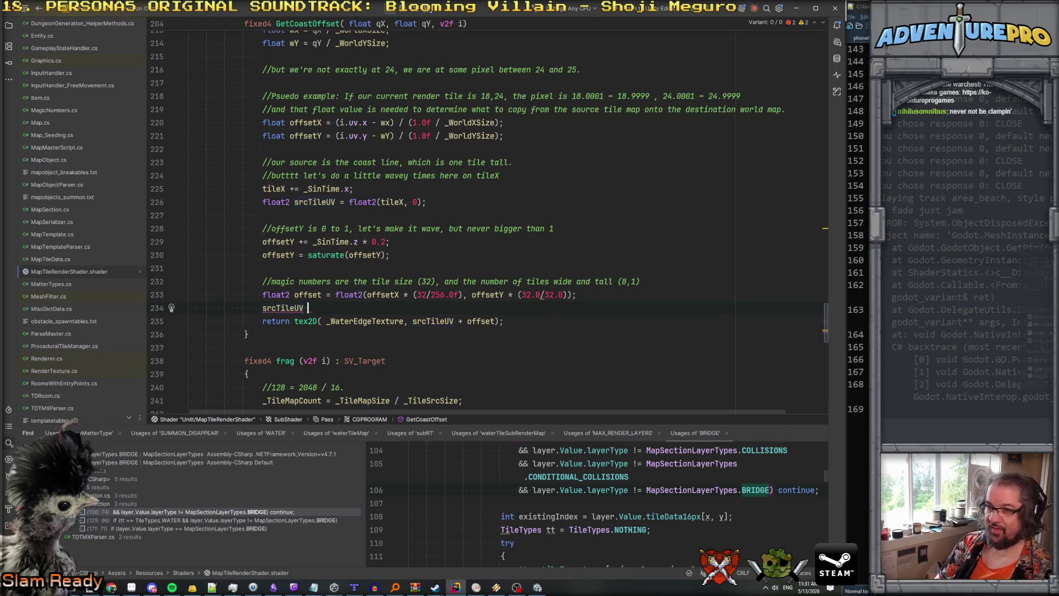
type("set;")
Add 'srcTileUV.y = saturate(srcTileUV.y);' and delete the old offsetY saturate line.
key("Return")
type("su")
key("BackSpace")
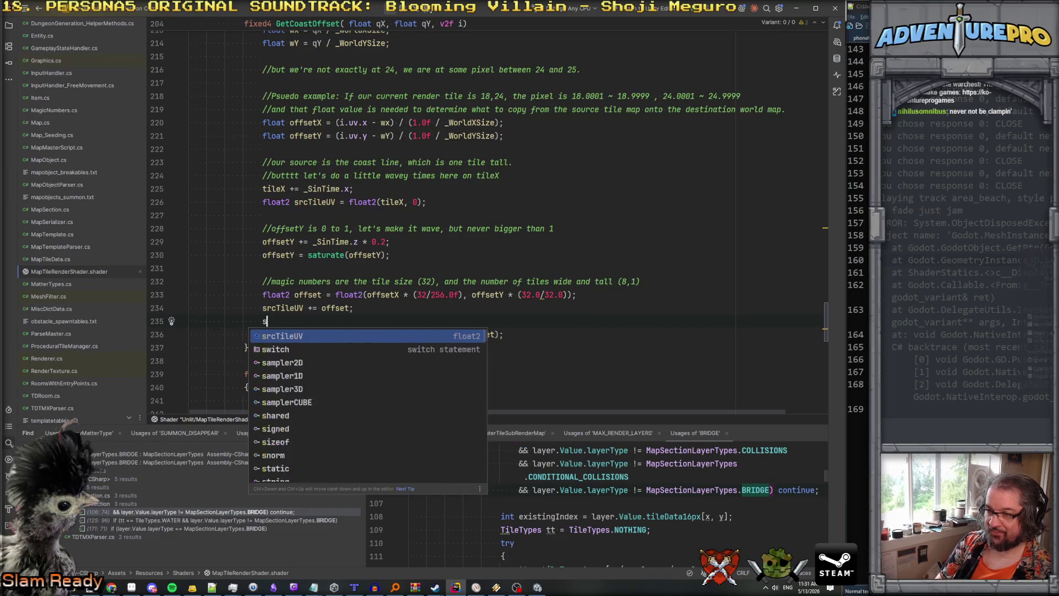
key("Return")
type(".y")
key("BackSpace")
type("Y")
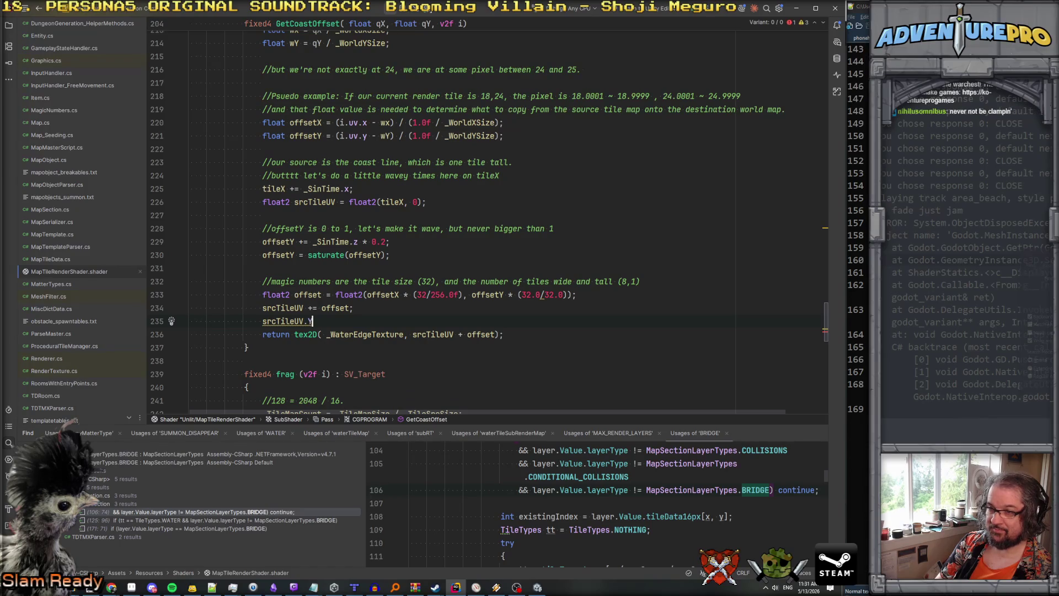
type("= sat")
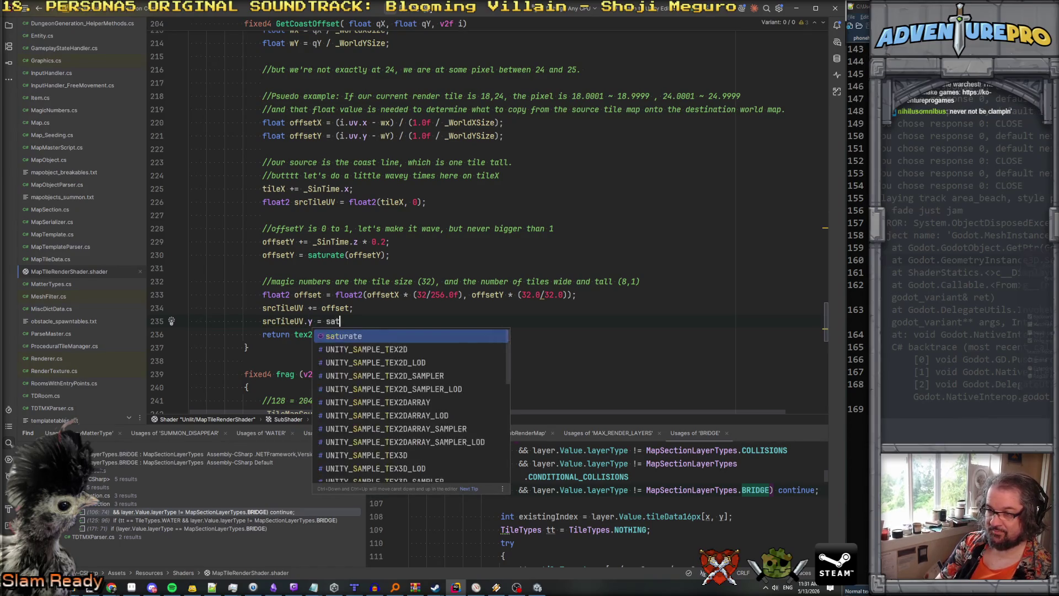
key("Return")
type("src")
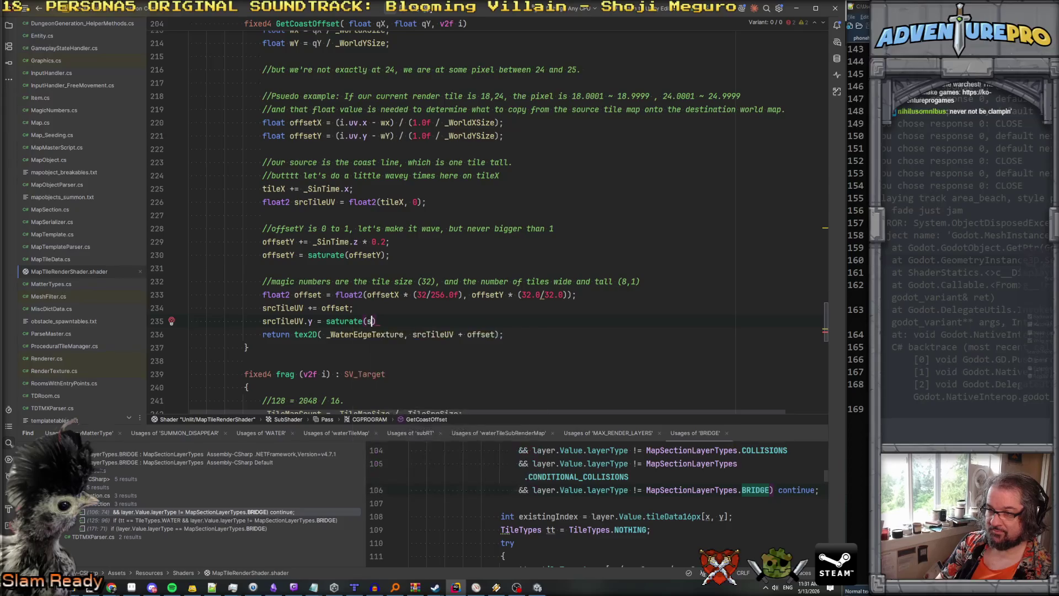
key("Return")
type(".y);")
key("Return")
key("Up")
key("Up")
key("Up")
key("Up")
key("ctrl+y")
key("Down")
key("Down")
key("Down")
key("Down")
key("Down")
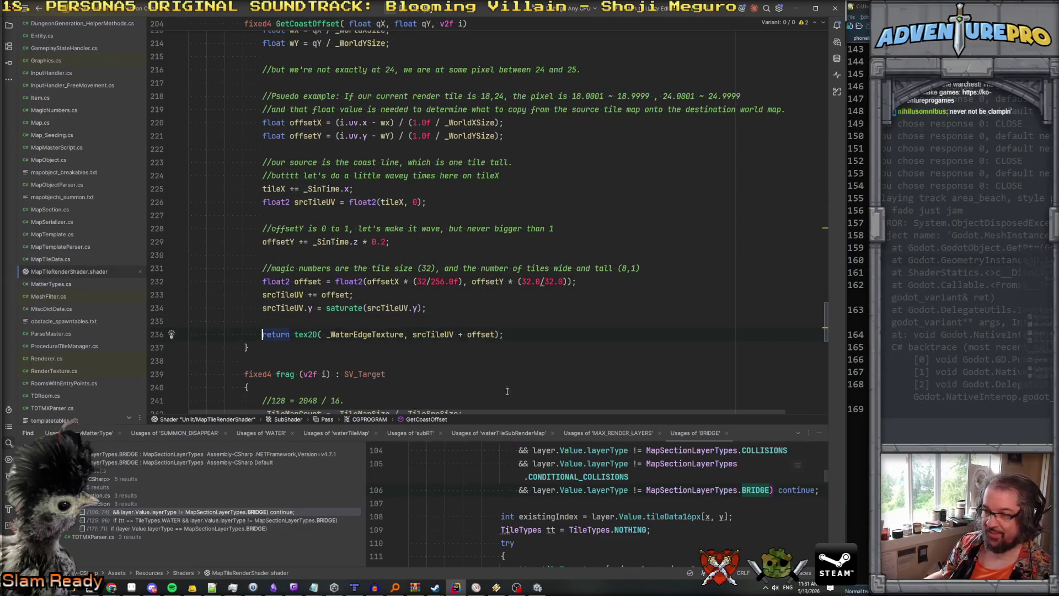
Drop '+ offset' from the texture lookup and add the comment 'don't let the up and rown tide wrap and look weird.'.
left_click_drag(456, 335, 498, 335)
key("BackSpace")
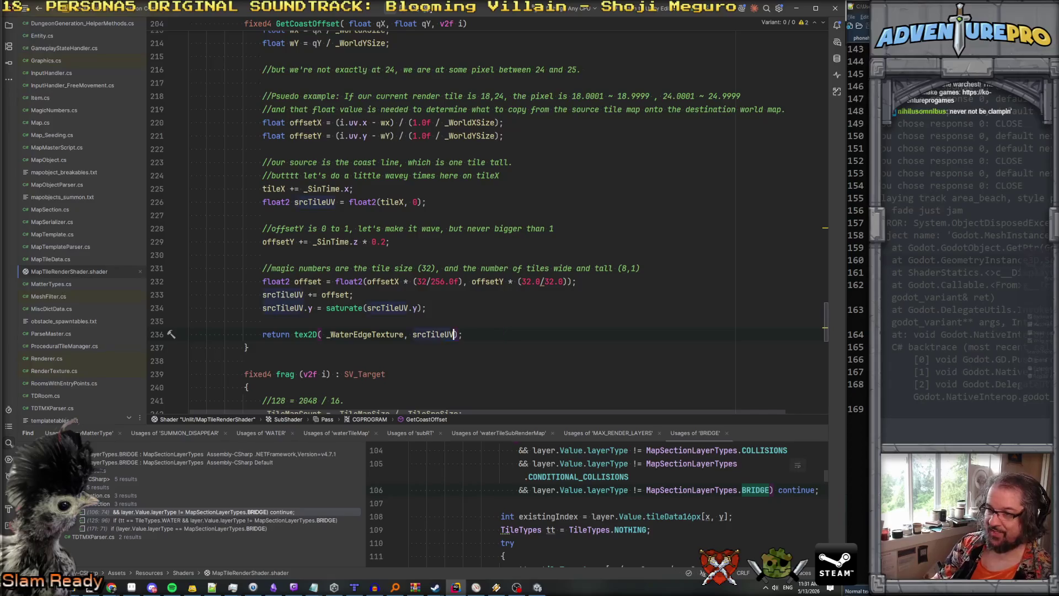
key("Up")
key("Up")
key("Up")
key("Return")
type("//")
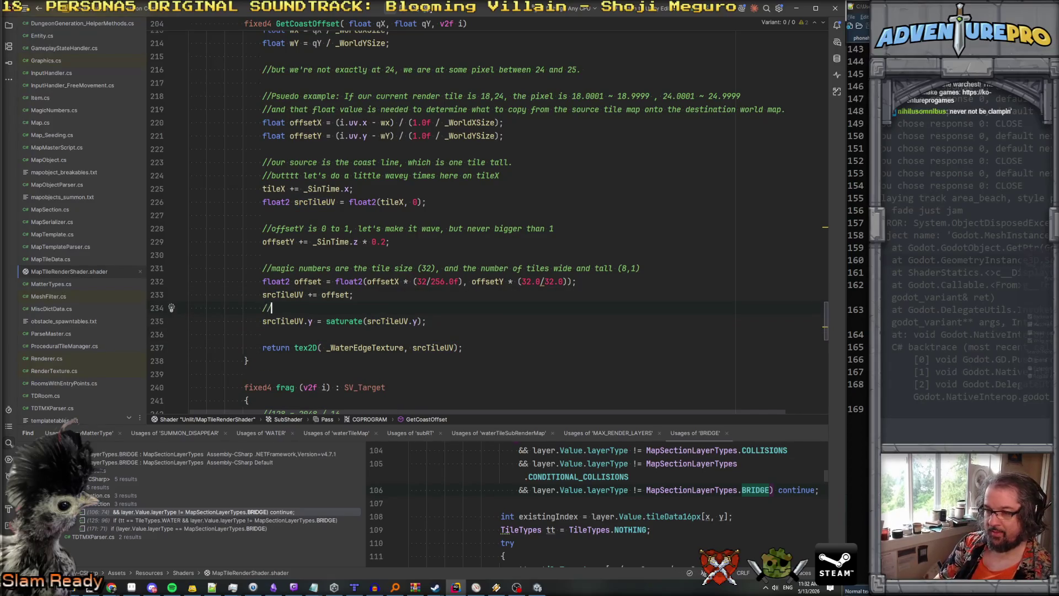
type("don't let the up a")
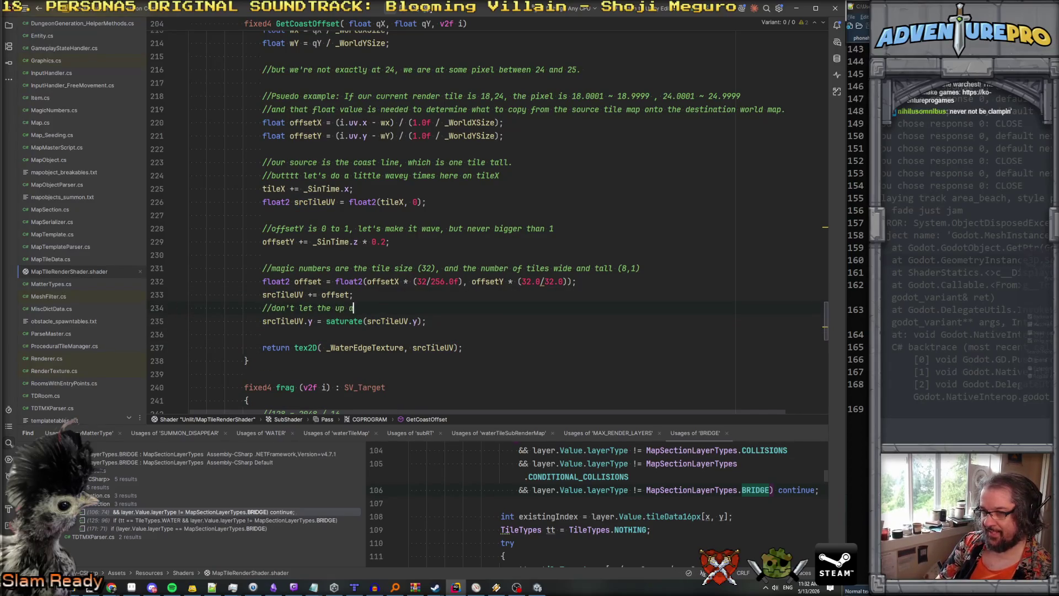
type("nd rown tide wr")
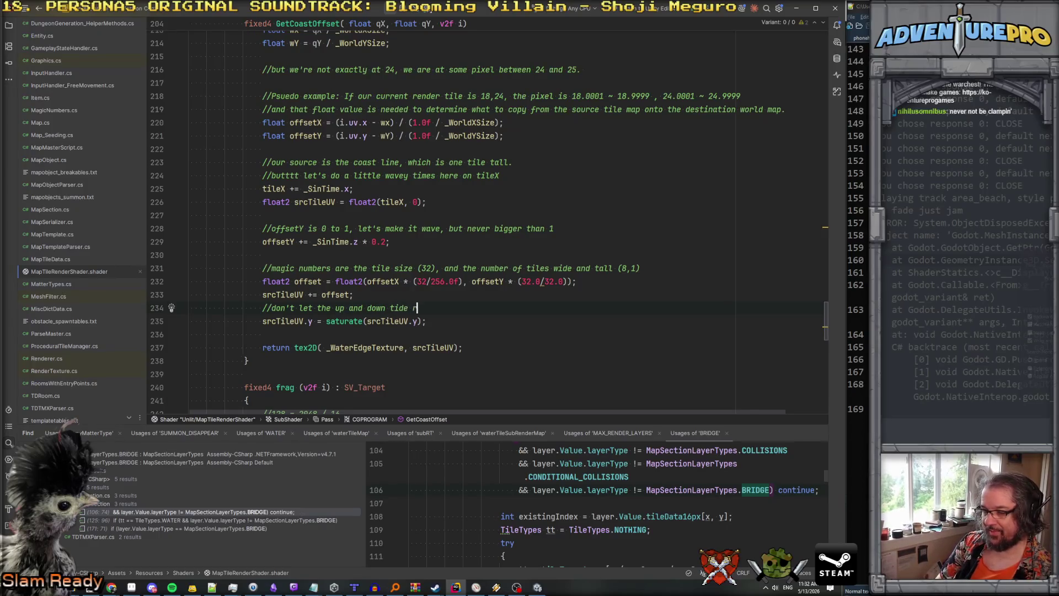
type("ap and look weir")
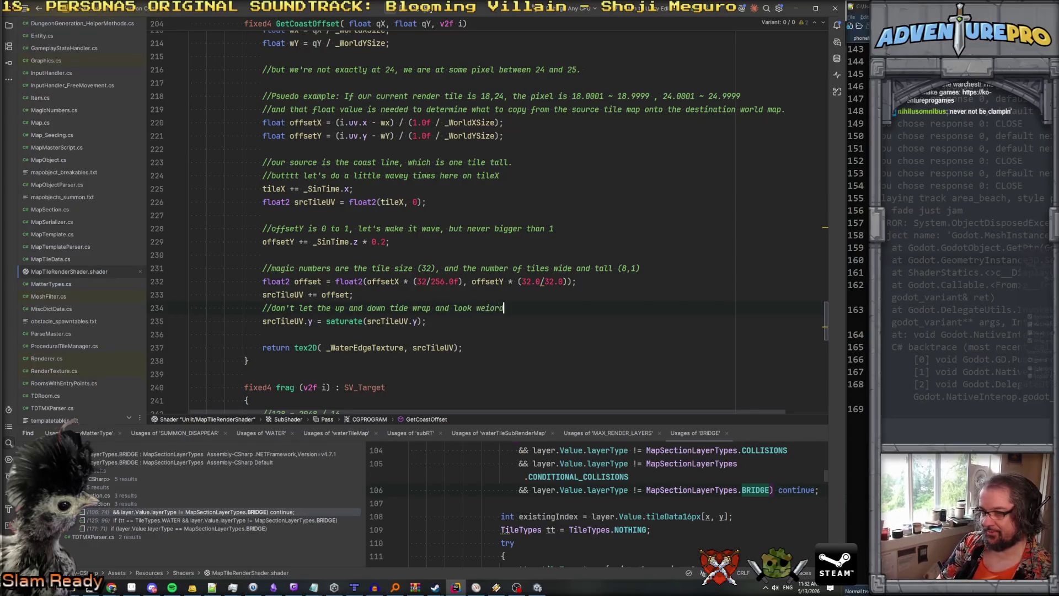
type("d.")
key("Up")
key("Return")
left_click(600, 343)
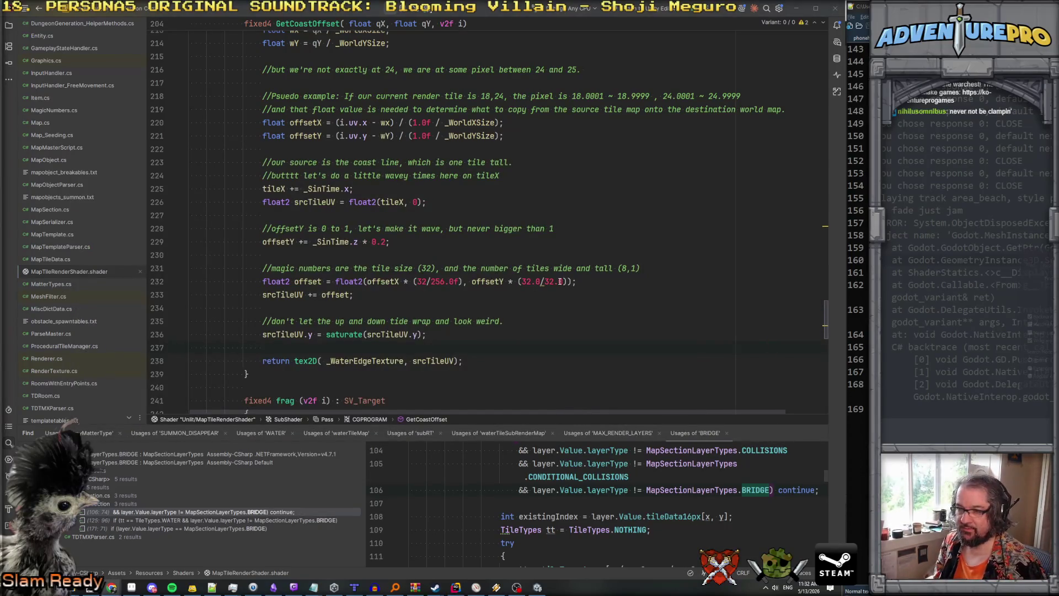
left_click(537, 587)
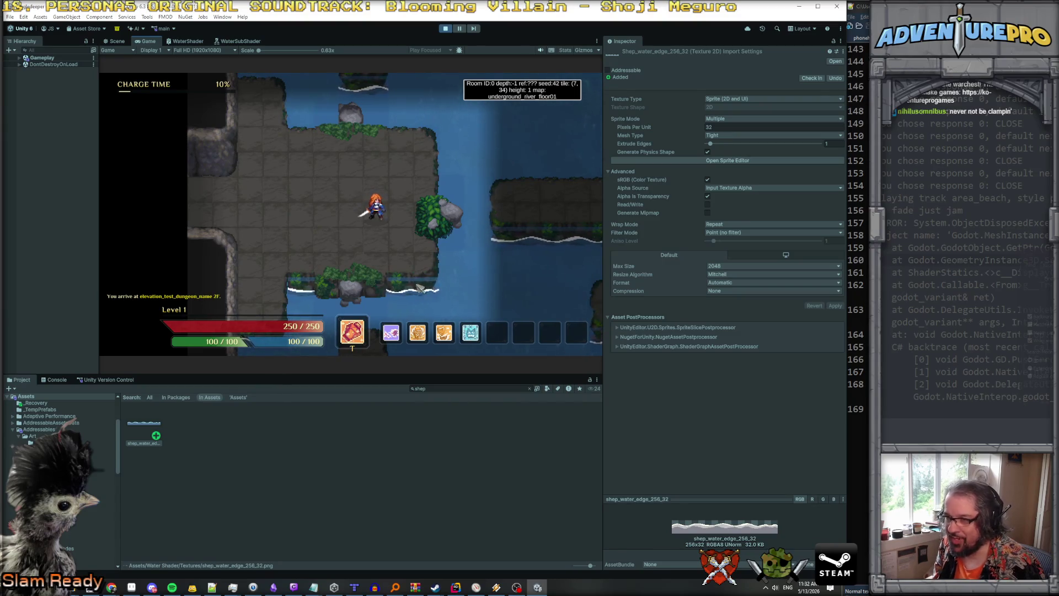
Watch the clamped coastline's white water edge wave in the Game view, then return to Rider.
key("alt+Tab")
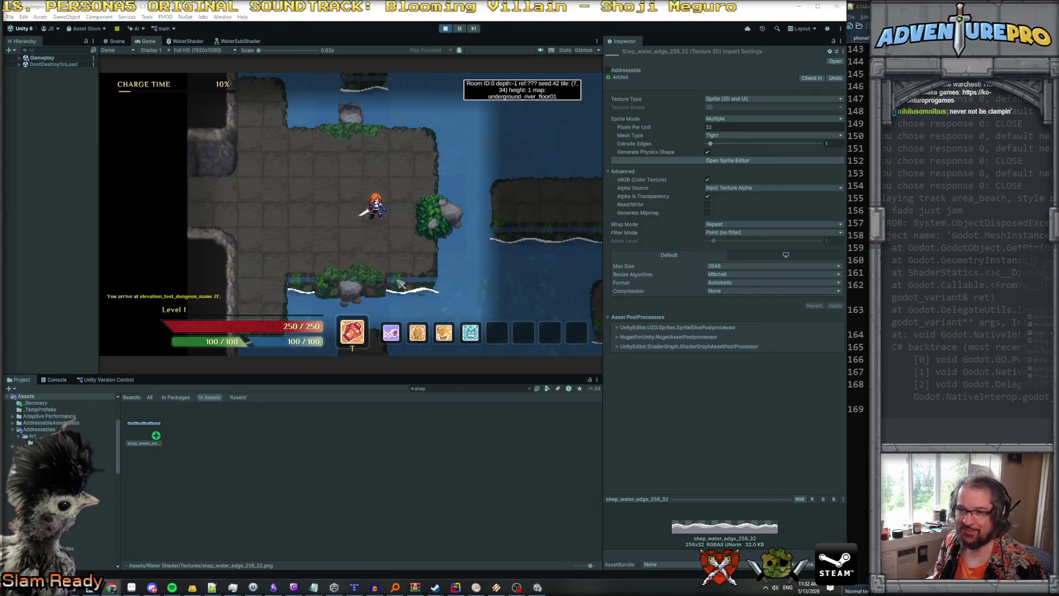
key("alt+Tab")
key("alt+Tab")
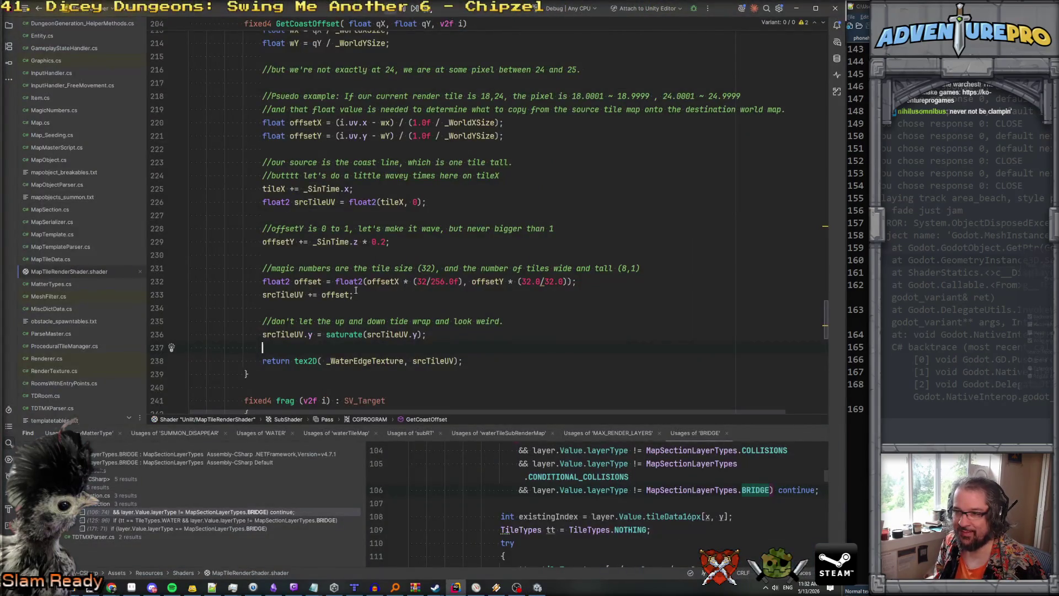
left_click(293, 295)
left_click(322, 294)
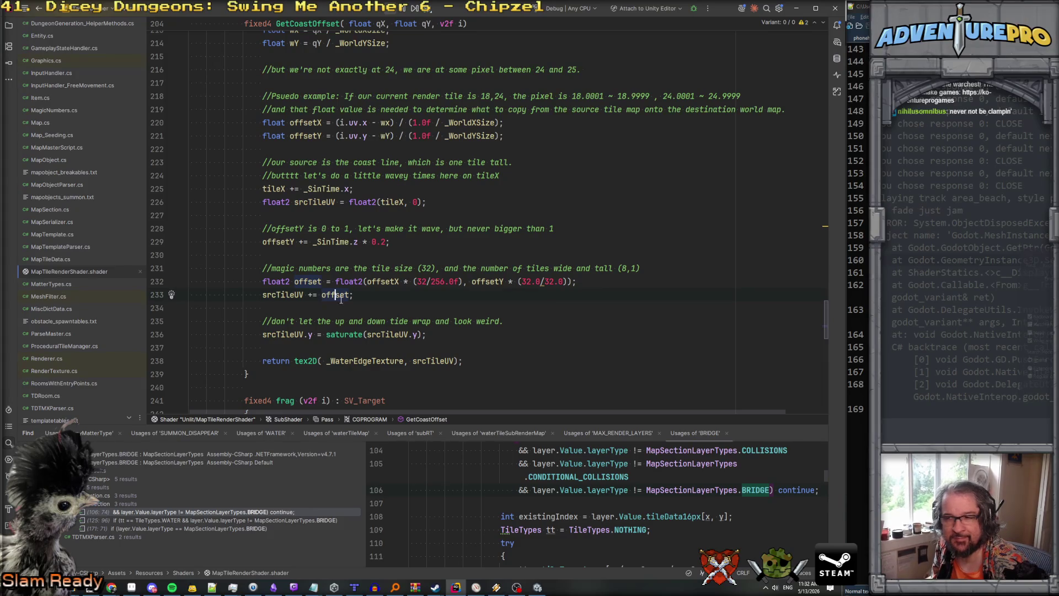
left_click(334, 294)
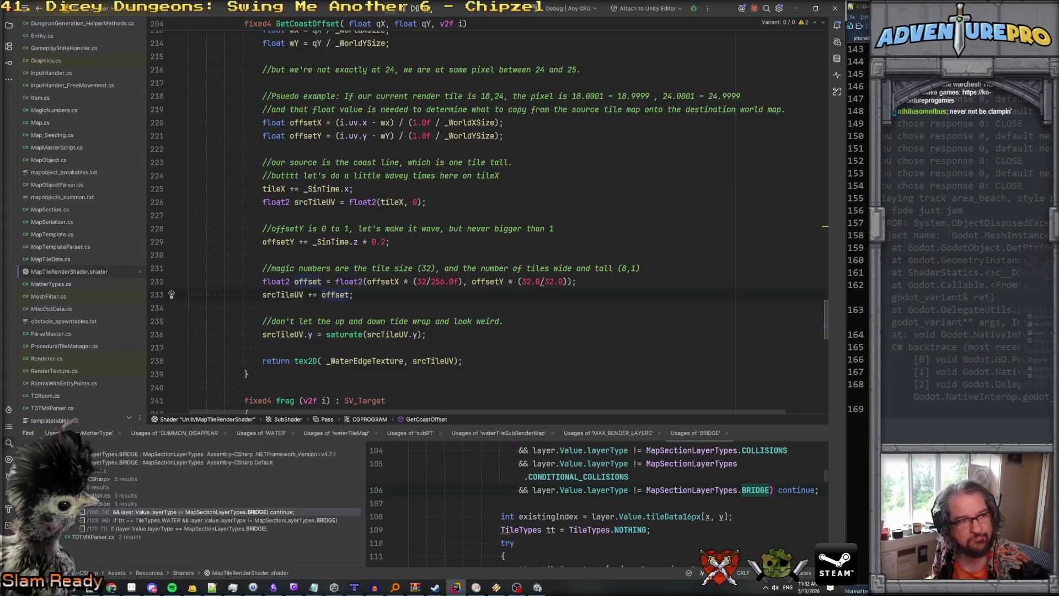
key("alt+Tab")
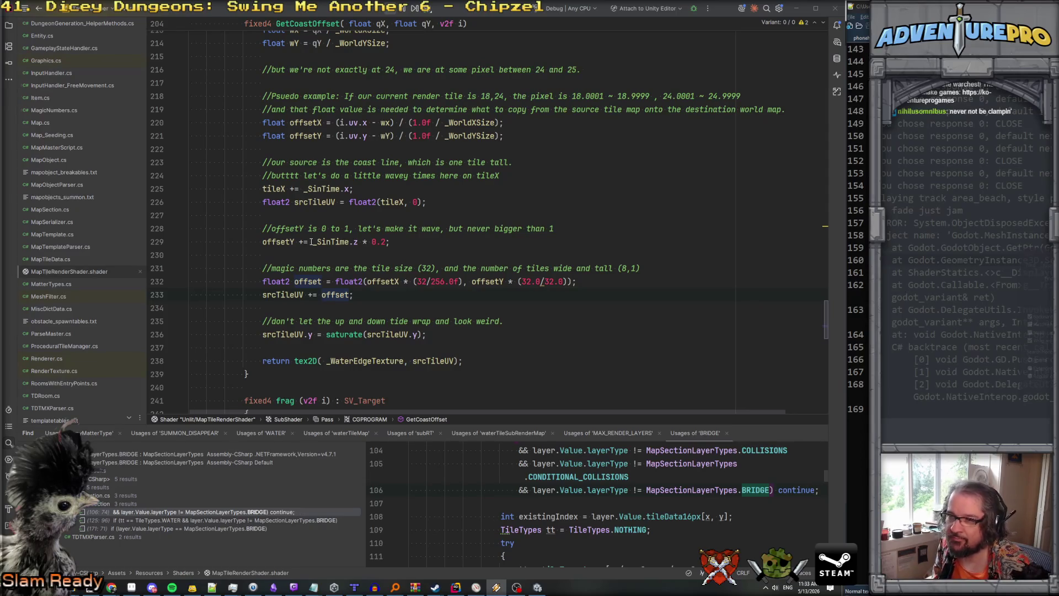
left_click(315, 241)
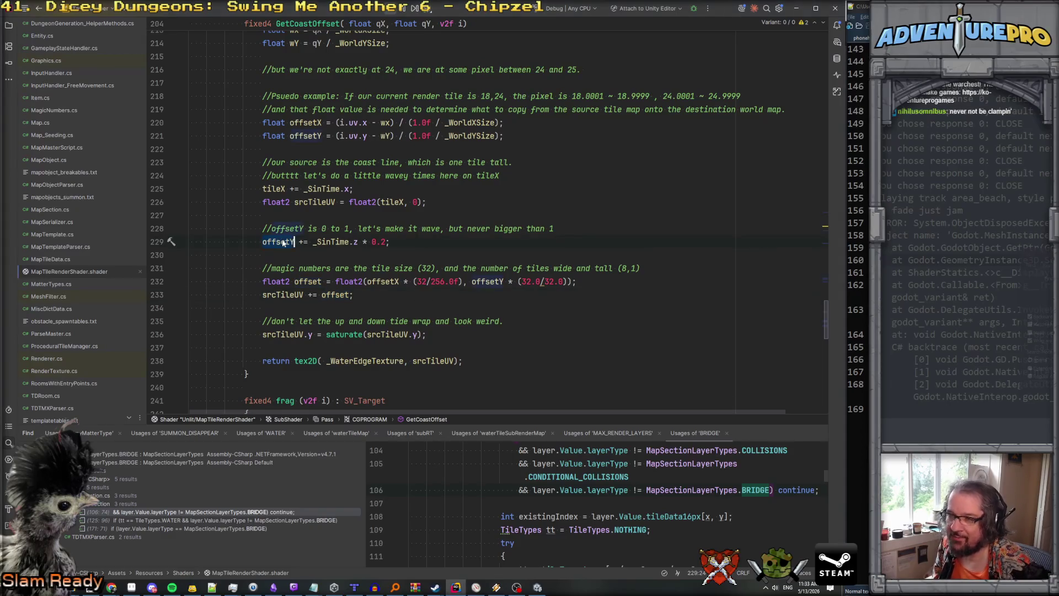
left_click(290, 242)
left_click(296, 296)
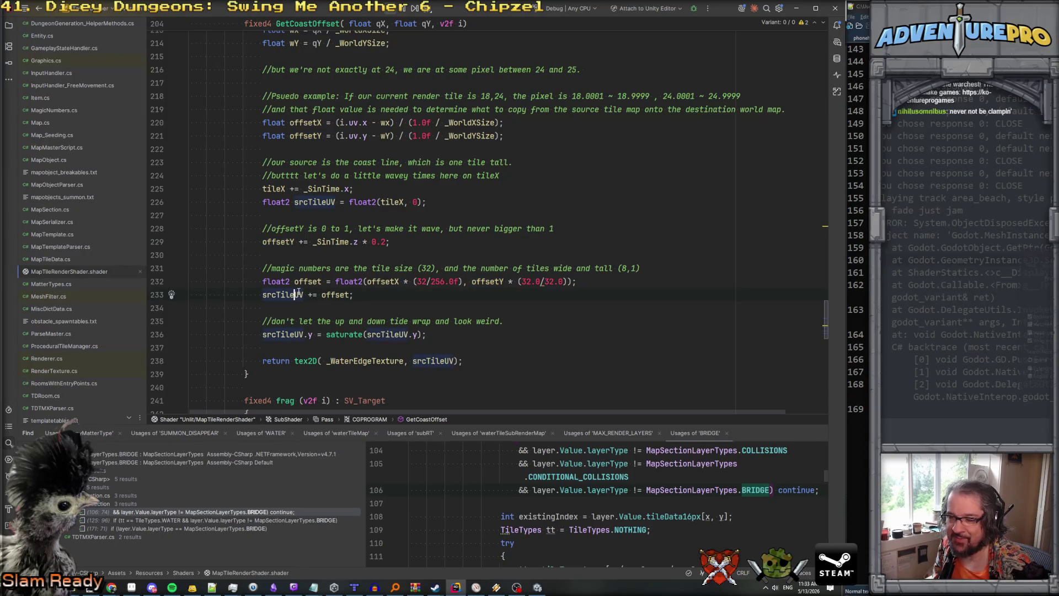
left_click(309, 334)
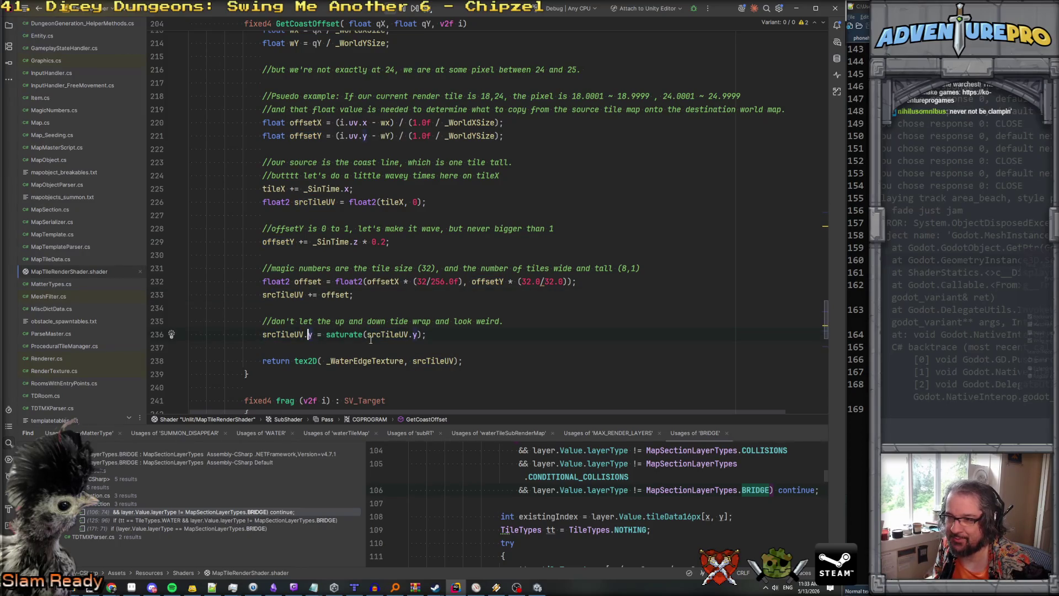
left_click(310, 334)
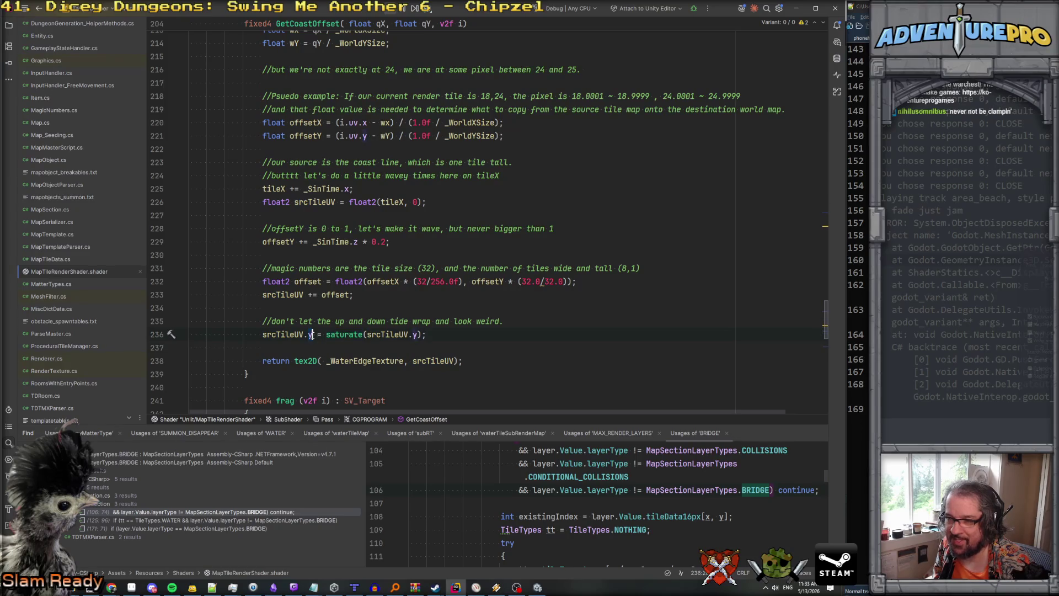
left_click(317, 335)
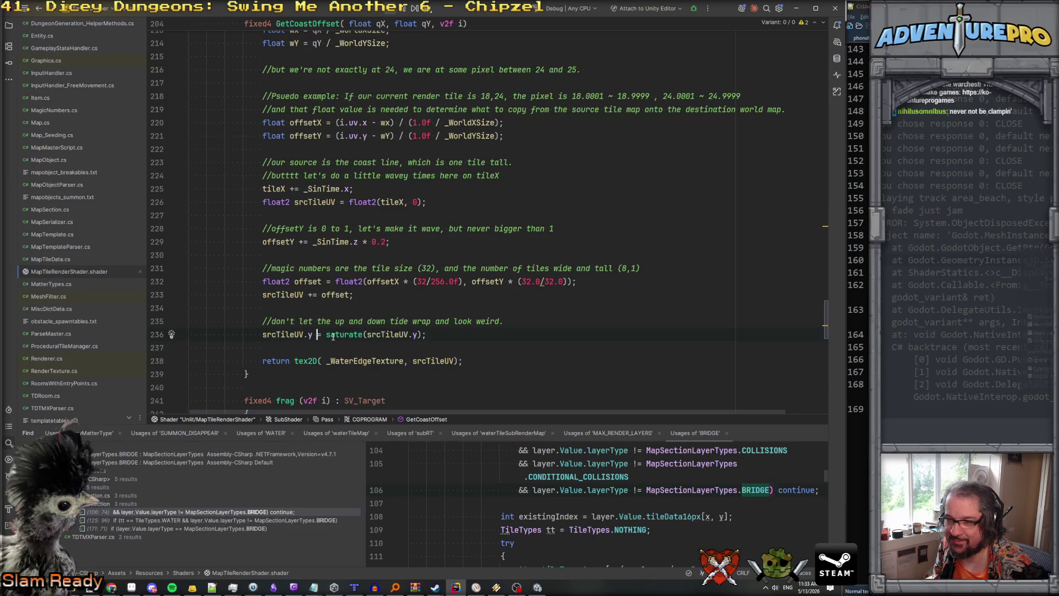
mouse_move(332, 336)
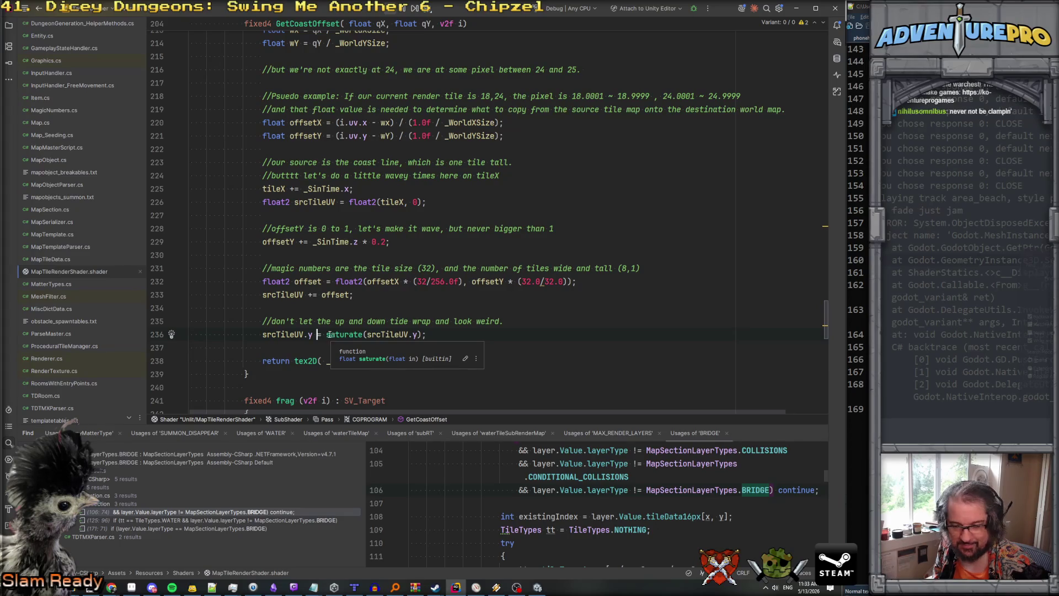
left_click(326, 334)
key("shift+End")
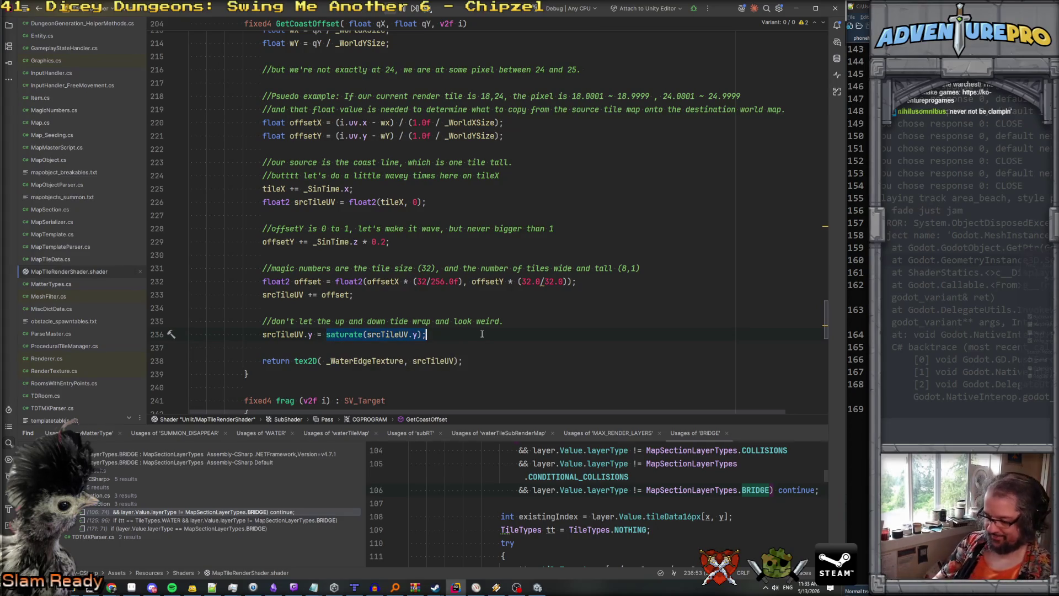
Make line 236 read clamp(srcTileUV.y, 0, 1); instead of saturate, then switch to Unity.
type("c")
type("leUV.y = cl")
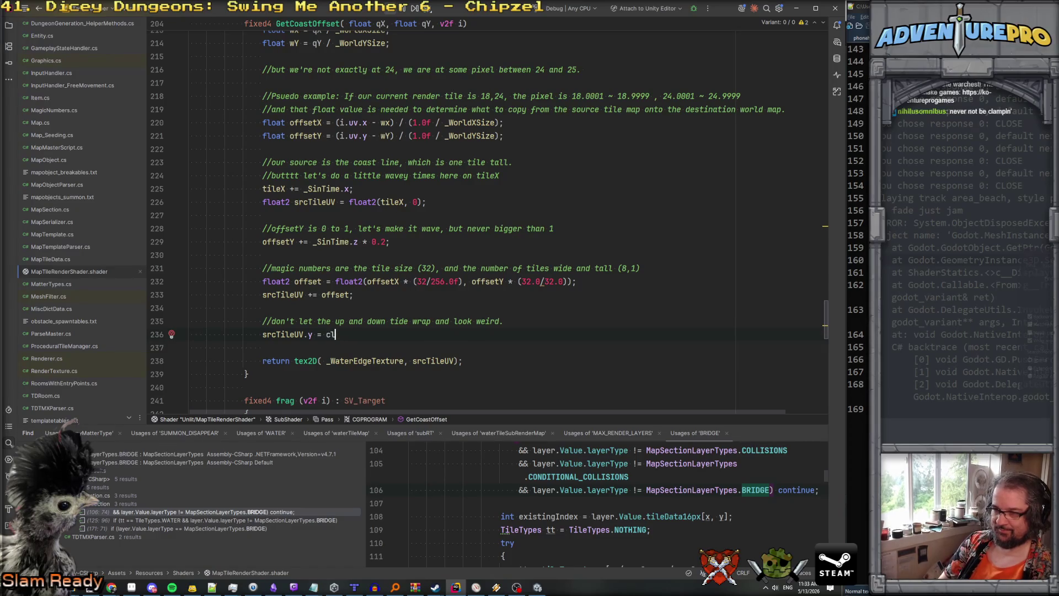
type("amp(")
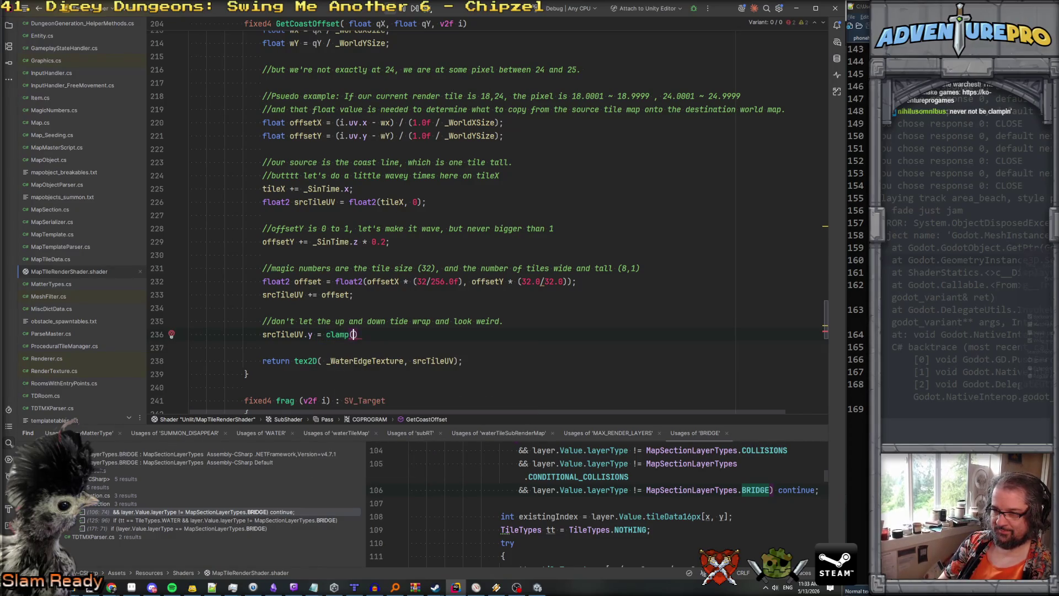
type("srcTileUV.y")
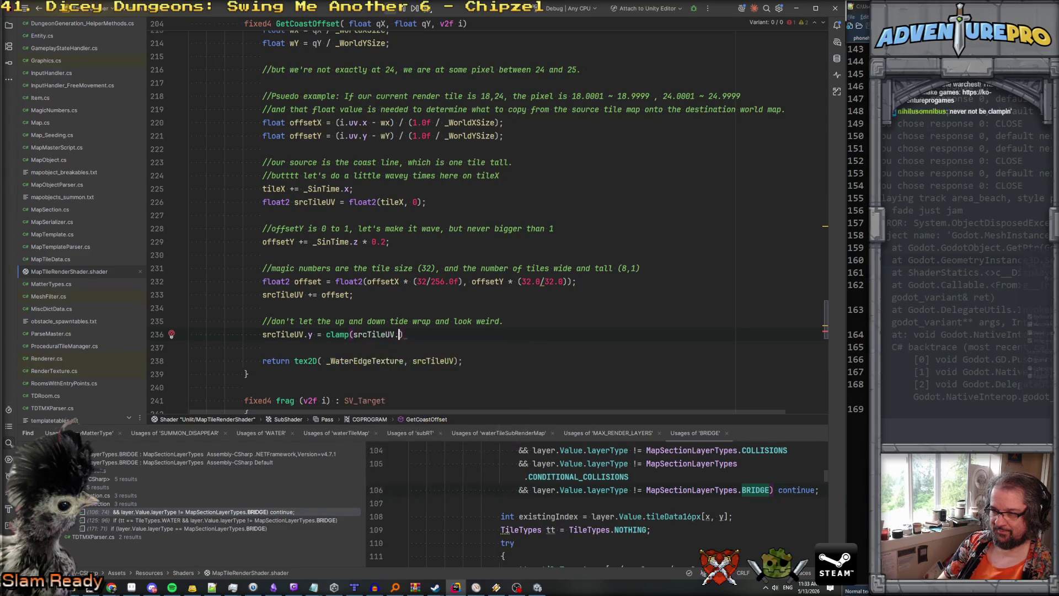
type(", 0, 1)")
type(";")
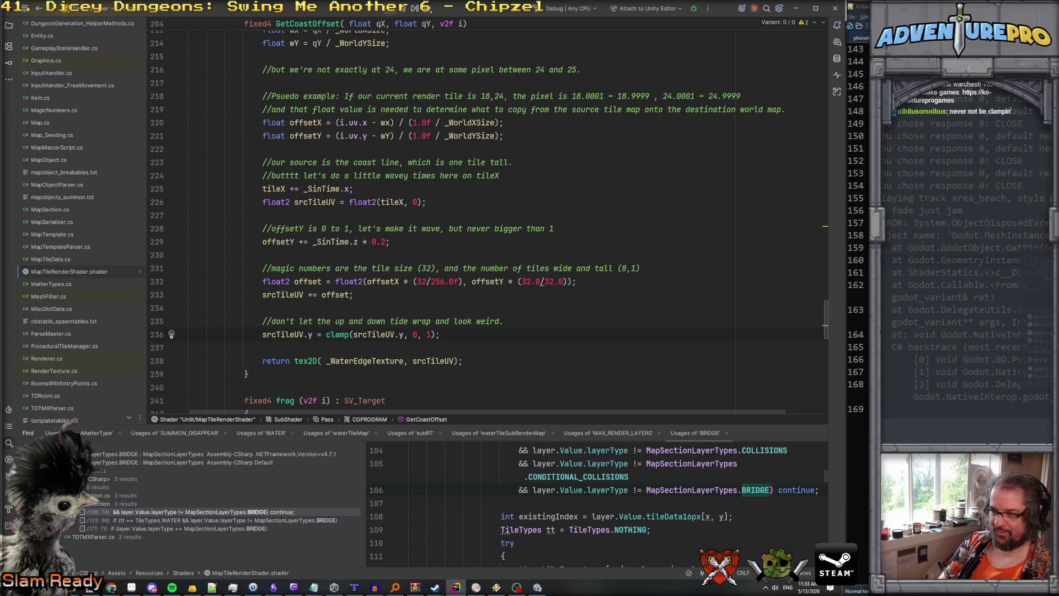
left_click(342, 334)
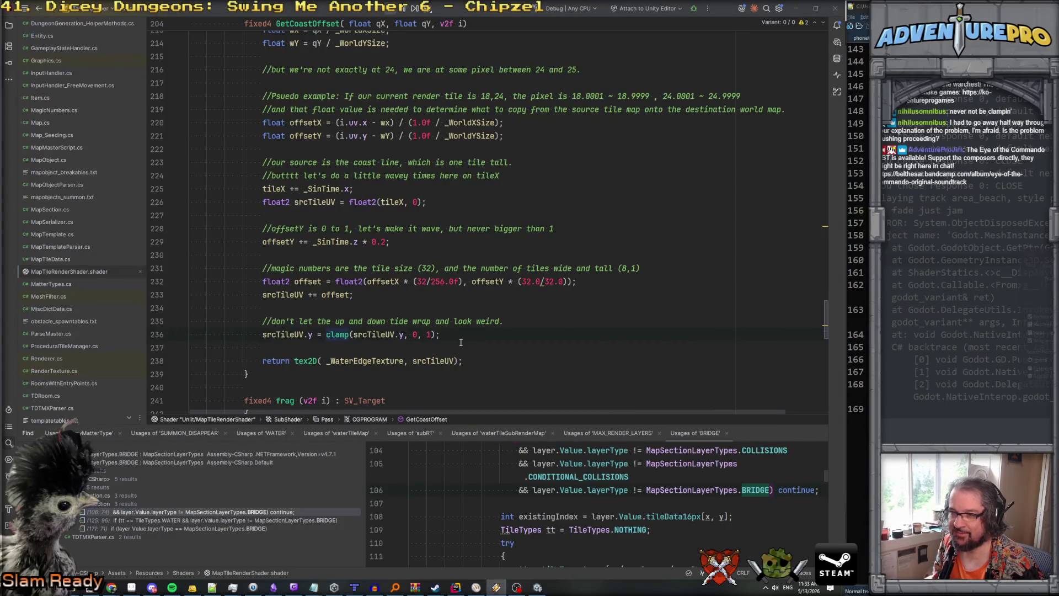
key("alt+Tab")
key("Escape")
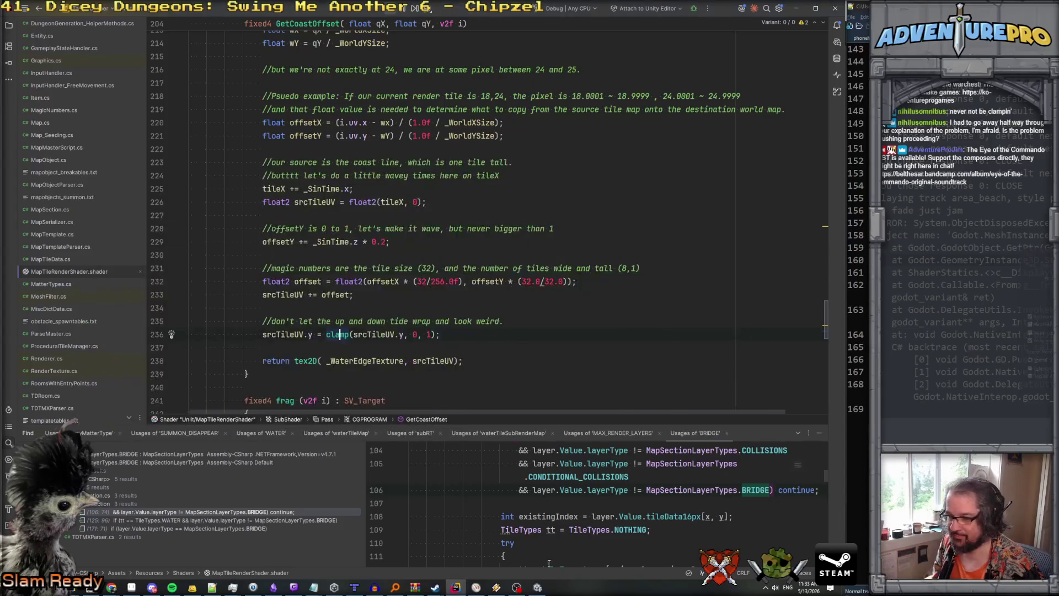
left_click(537, 586)
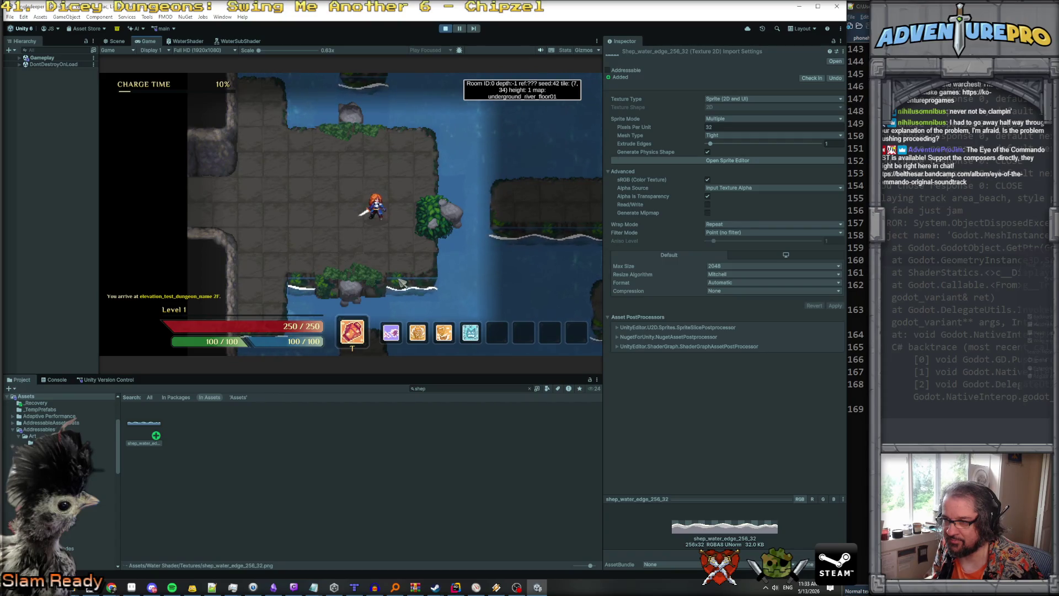
Watch the clamp-based coastline edge animate in the running game, then go back to Rider.
key("alt+Tab")
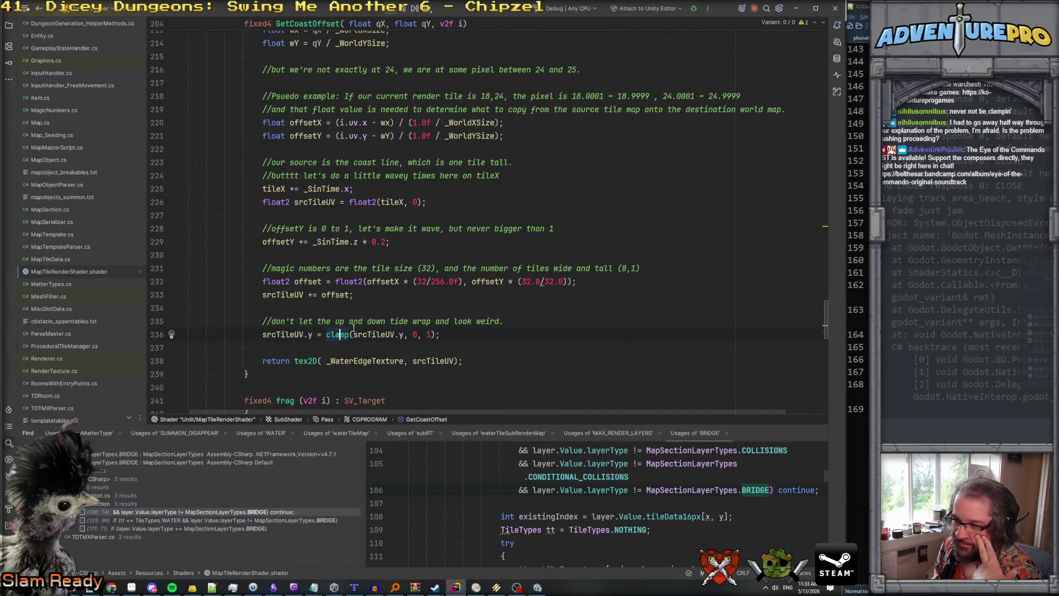
Review the offset addition on line 233 and the clamp on line 236, then switch to Unity.
mouse_move(281, 336)
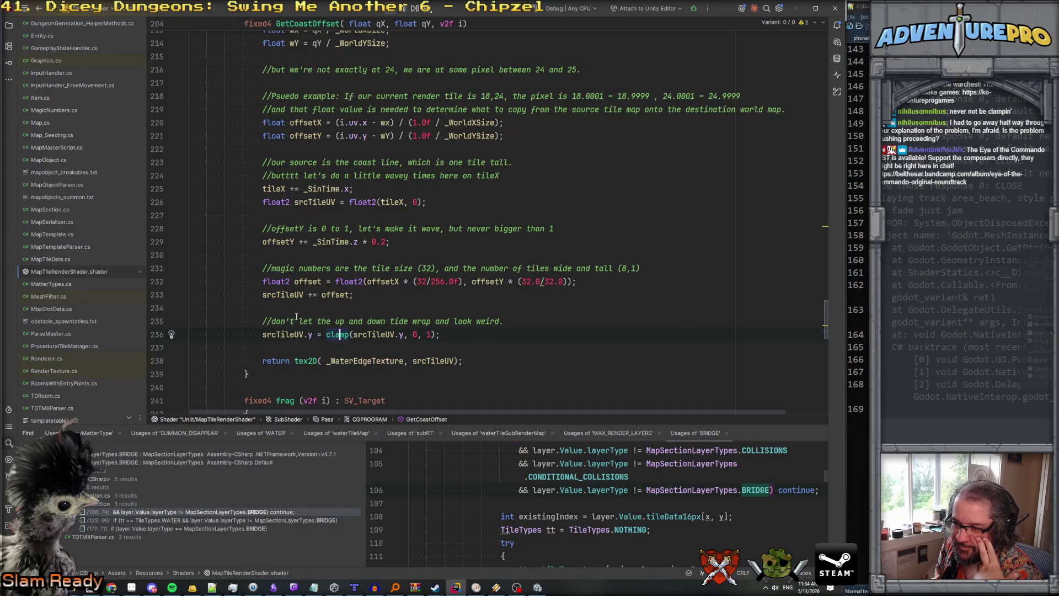
left_click(334, 294)
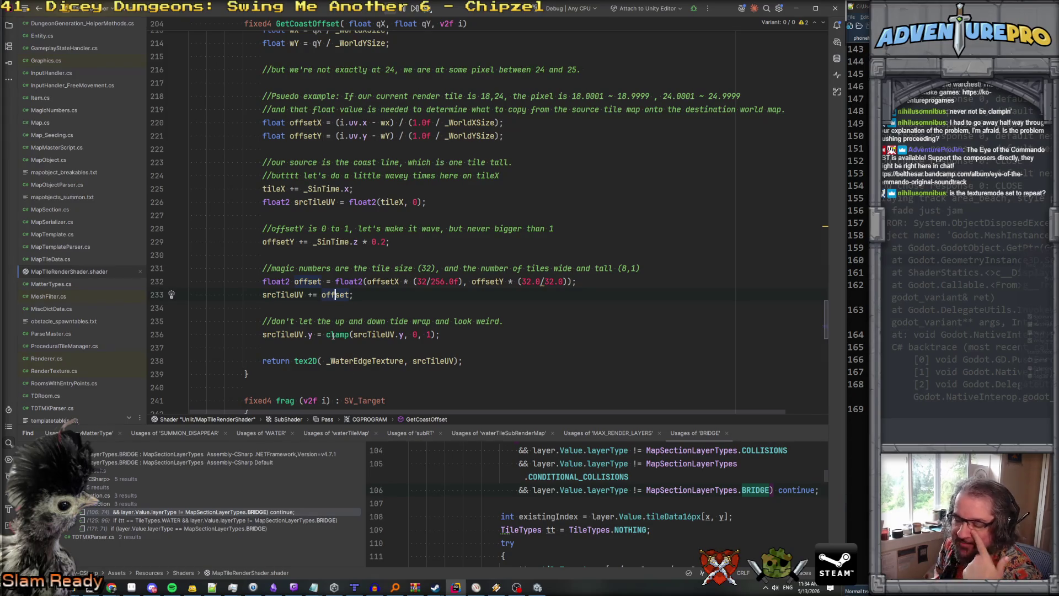
mouse_move(333, 335)
left_click(402, 334)
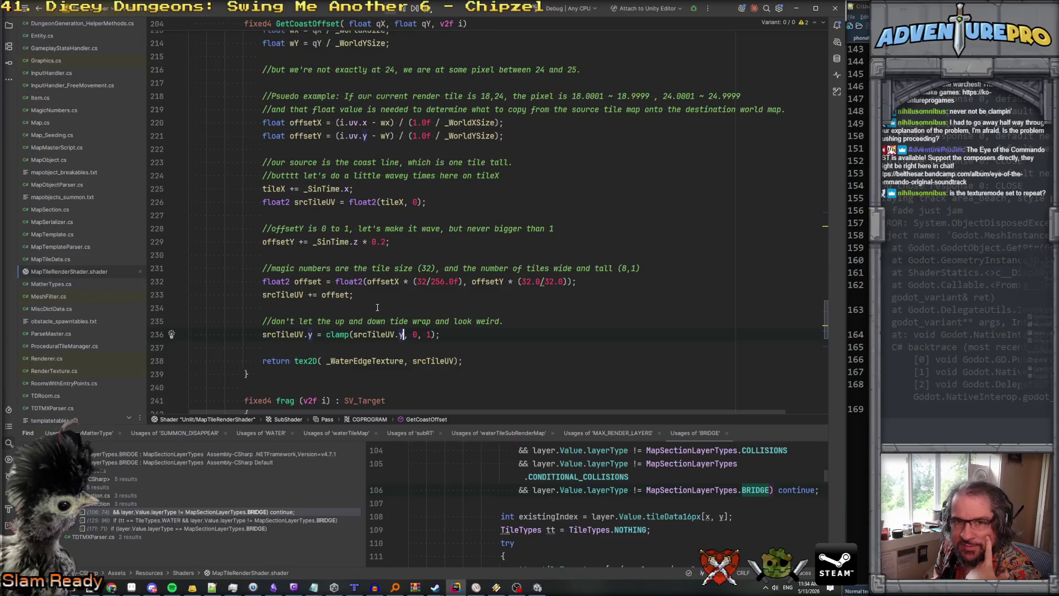
left_click(537, 587)
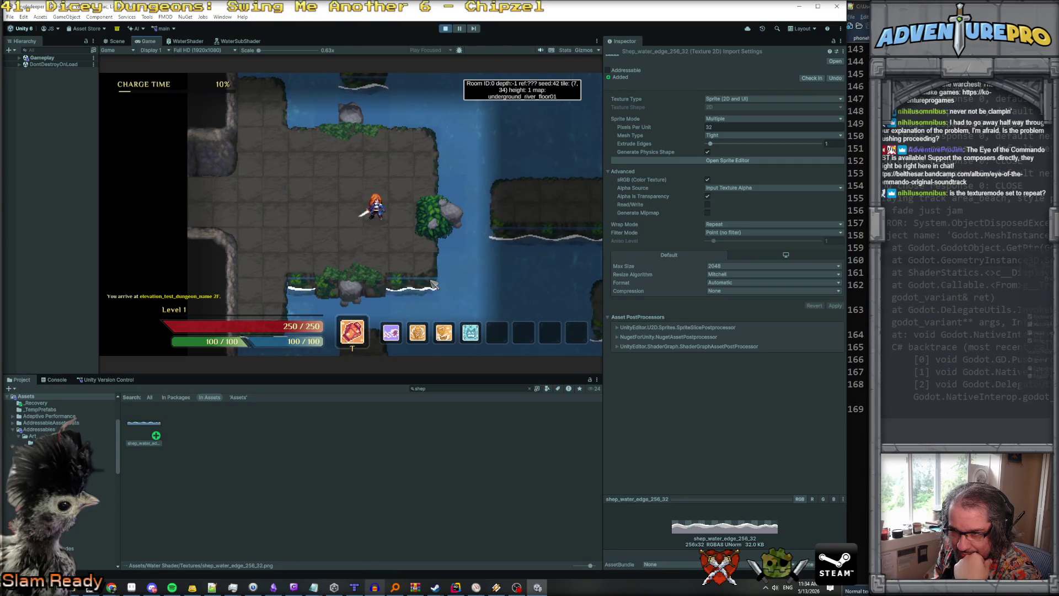
Switch from Unity's running game back to MapTileRenderShader.shader in Rider.
left_click(458, 587)
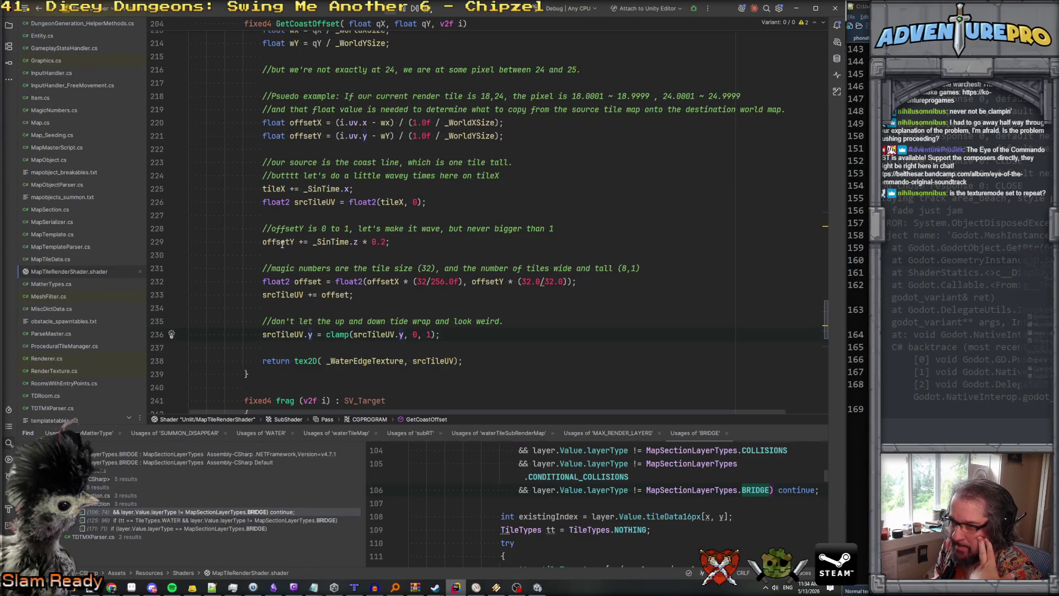
left_click(495, 282)
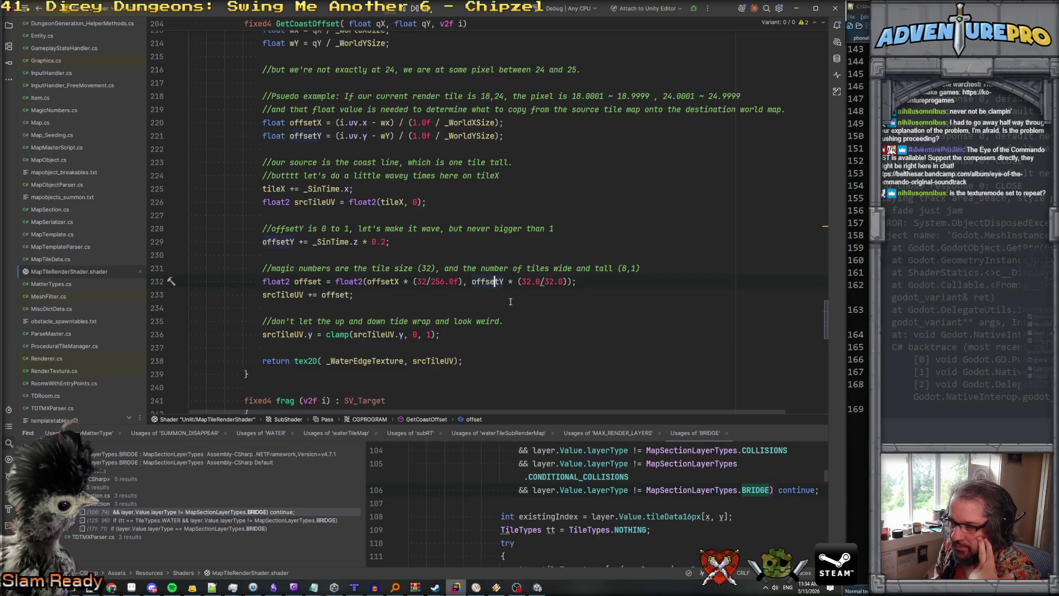
left_click(322, 243)
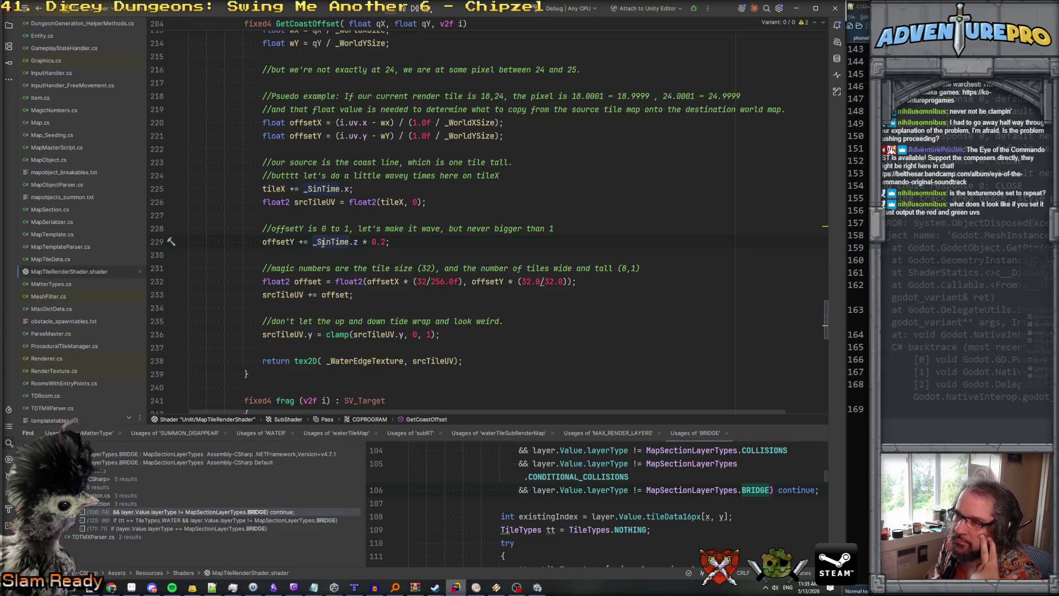
key("Left")
key("Left")
key("Left")
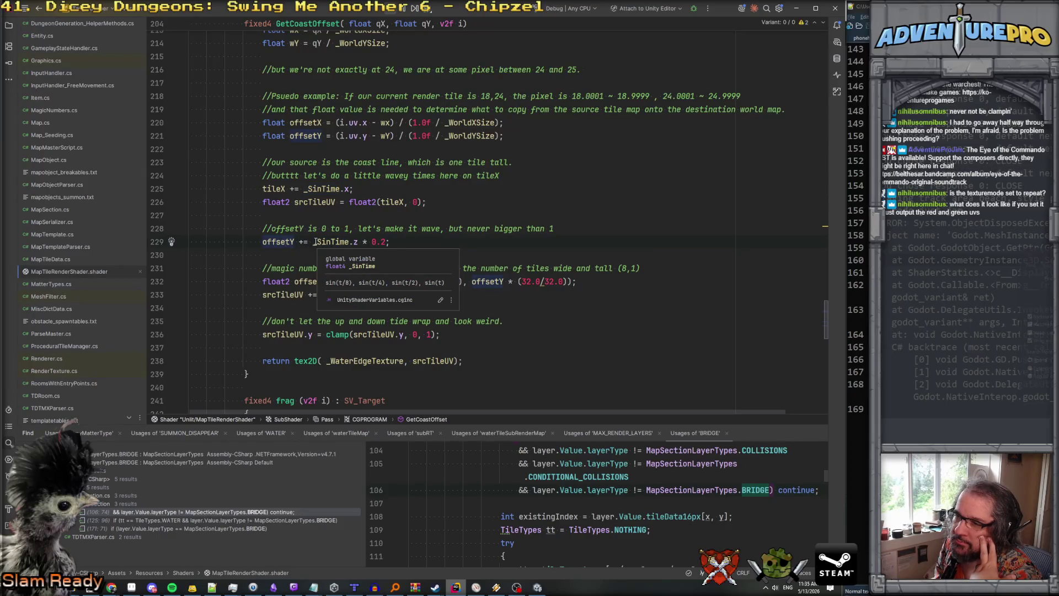
left_click(262, 241)
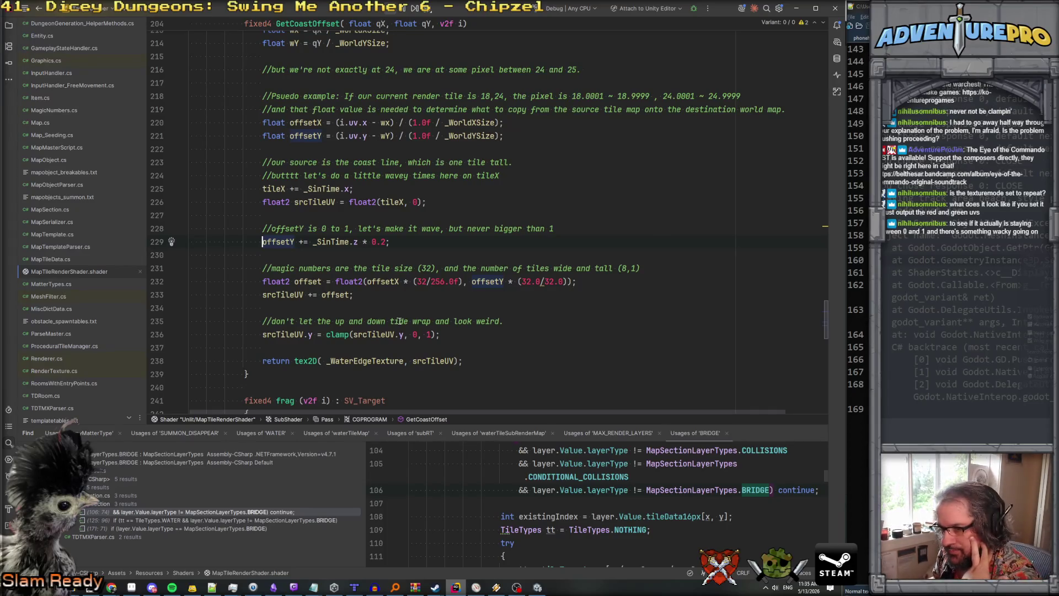
scroll(355, 228, "down", 3)
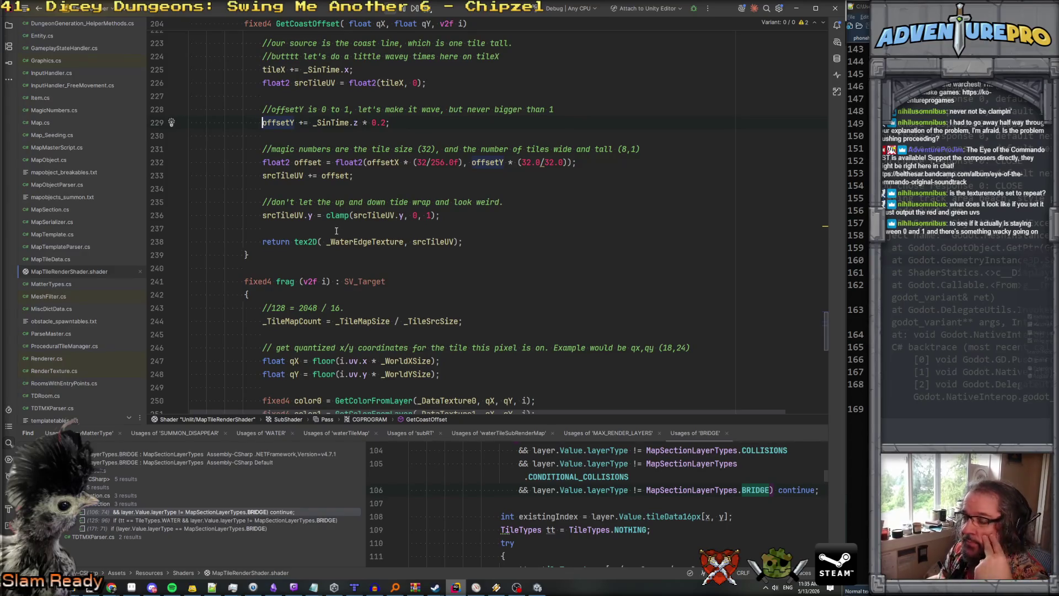
scroll(382, 255, "down", 14)
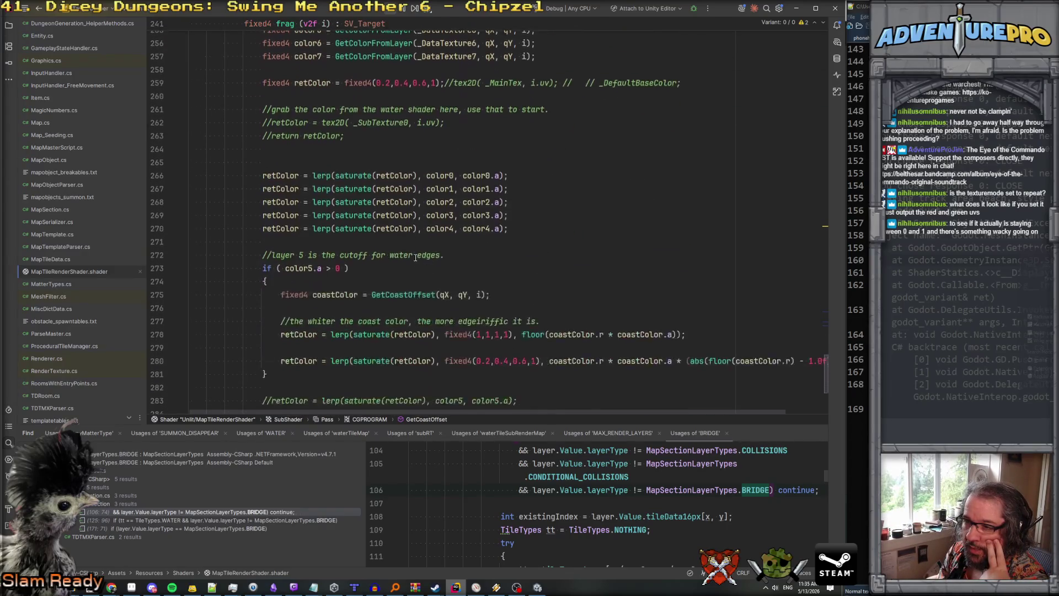
left_click(272, 215)
left_click(495, 202)
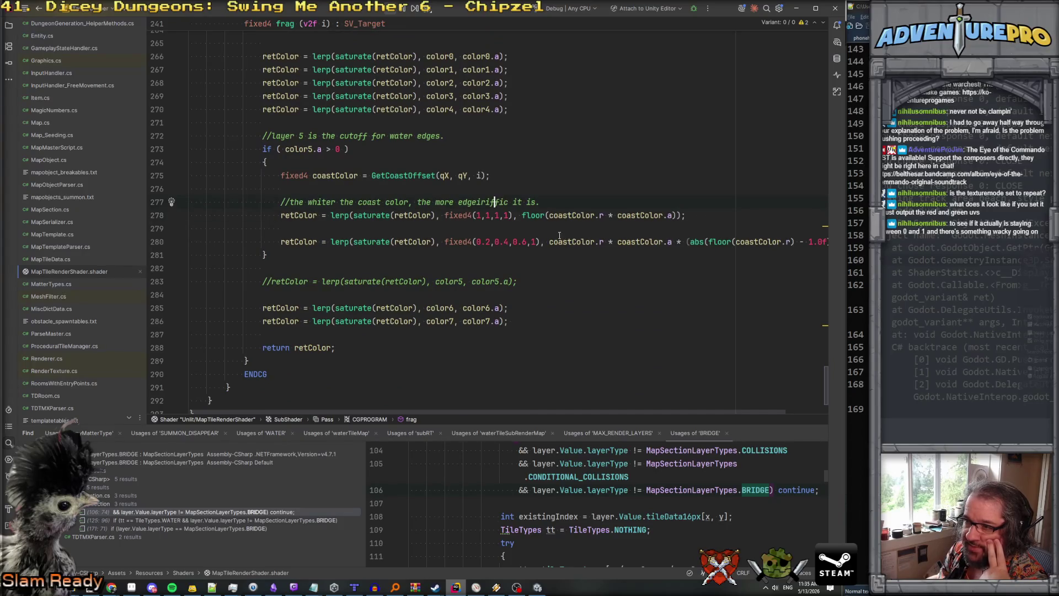
scroll(525, 202, "up", 10)
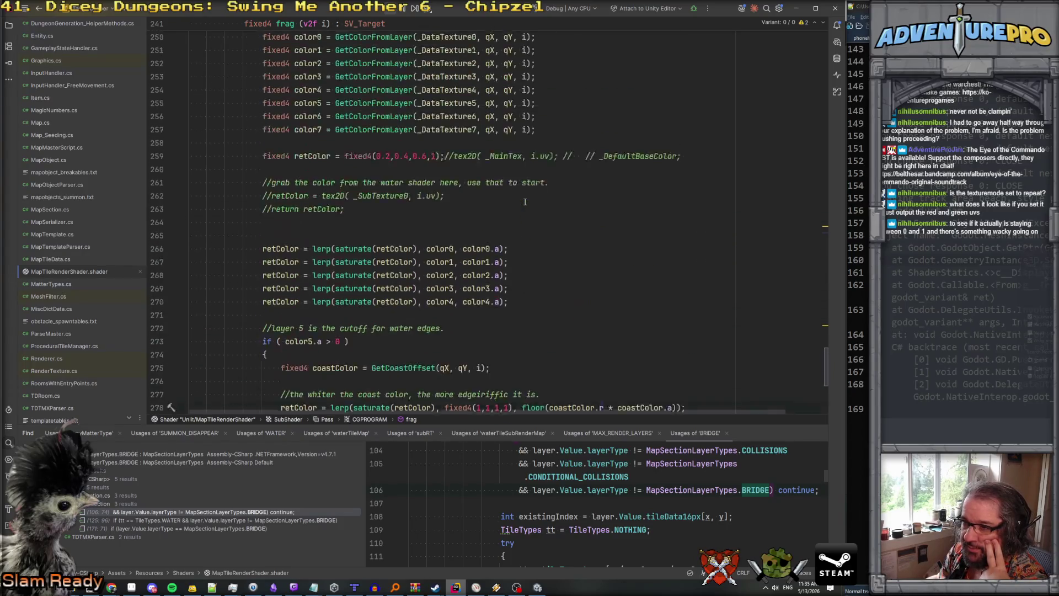
scroll(525, 202, "up", 9)
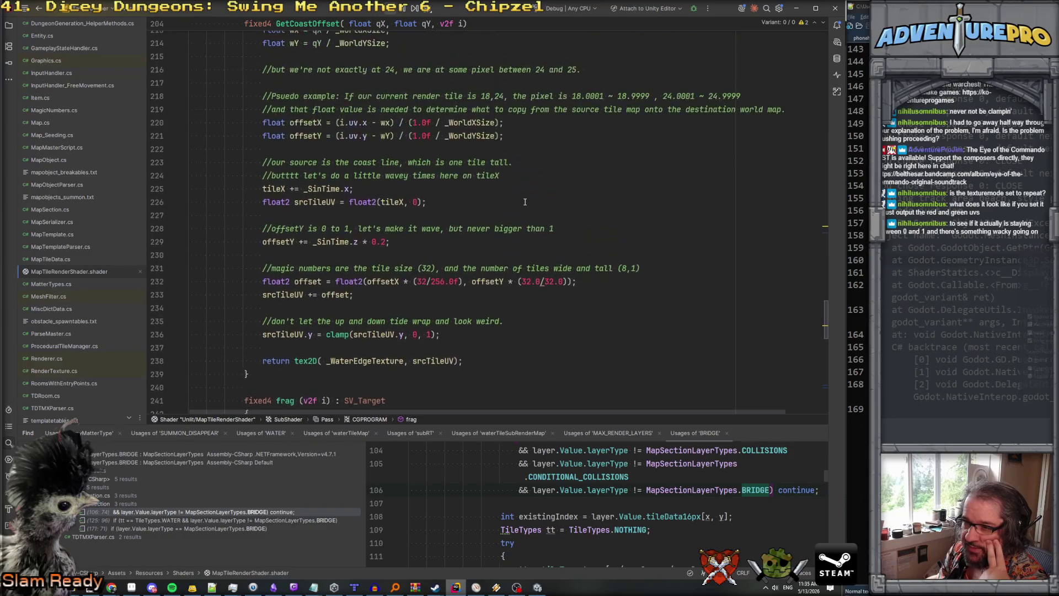
scroll(525, 202, "down", 5)
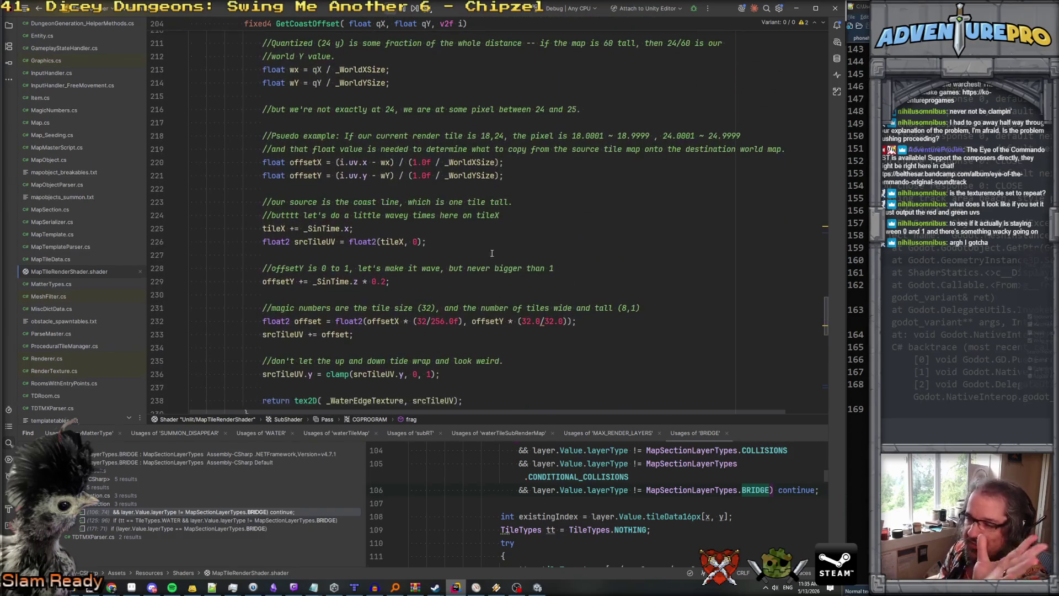
scroll(455, 223, "up", 4)
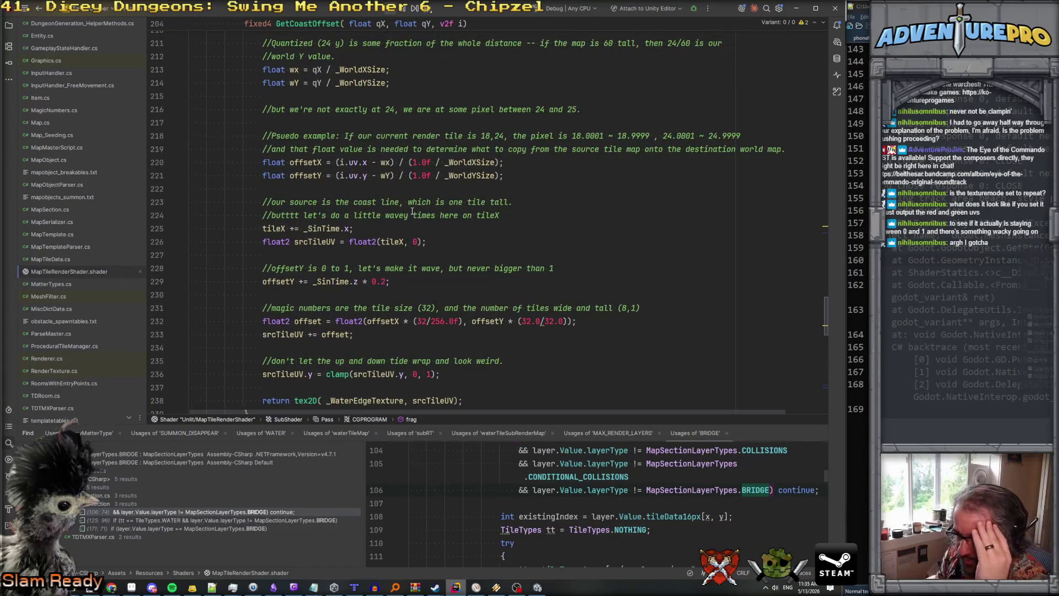
scroll(389, 266, "down", 2)
scroll(389, 266, "down", 1)
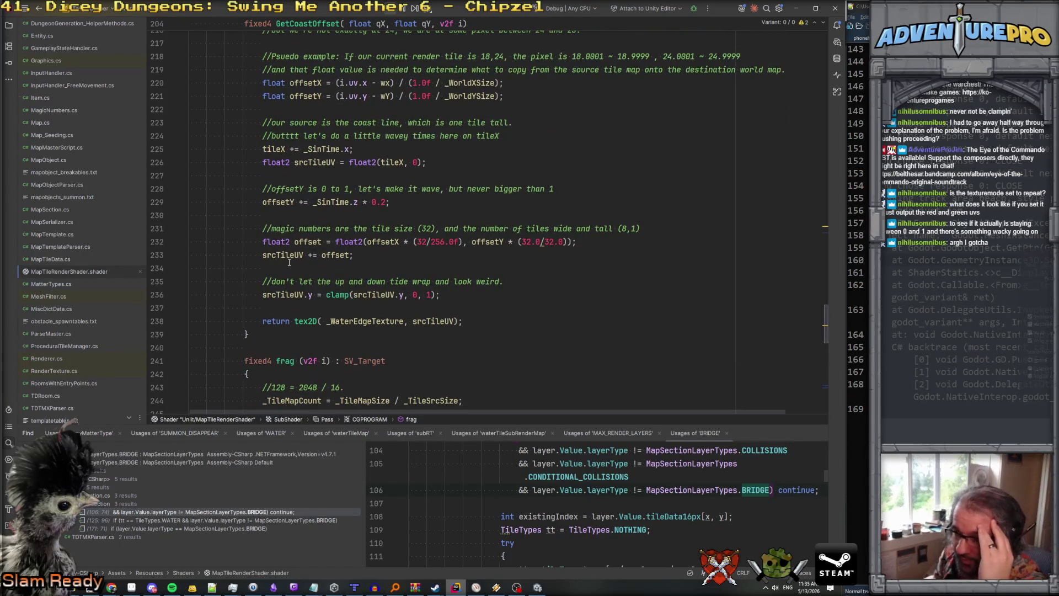
left_click(298, 282)
left_click(333, 294)
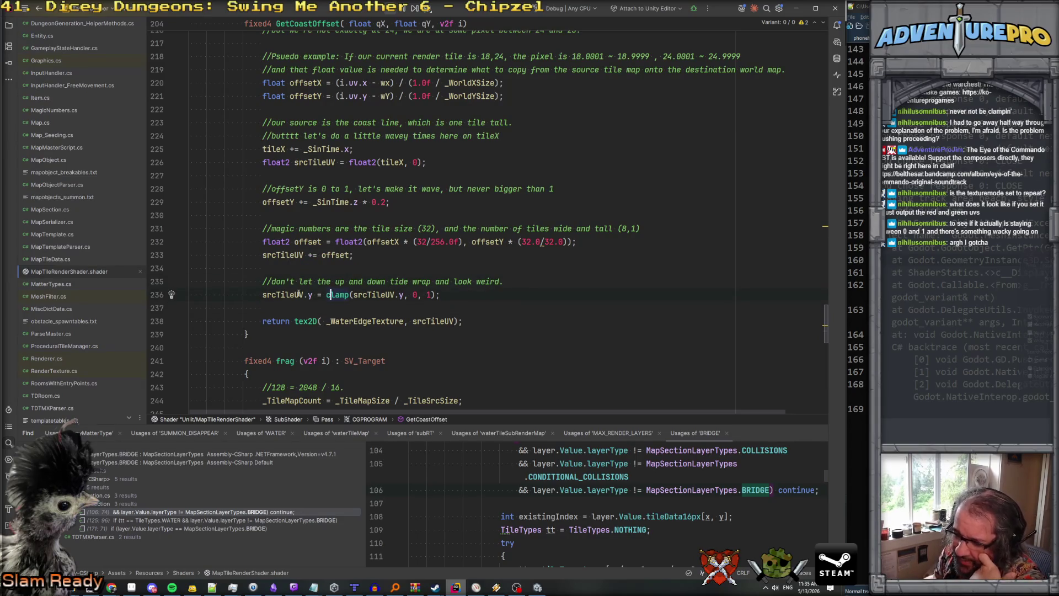
left_click(307, 295)
left_click(313, 294)
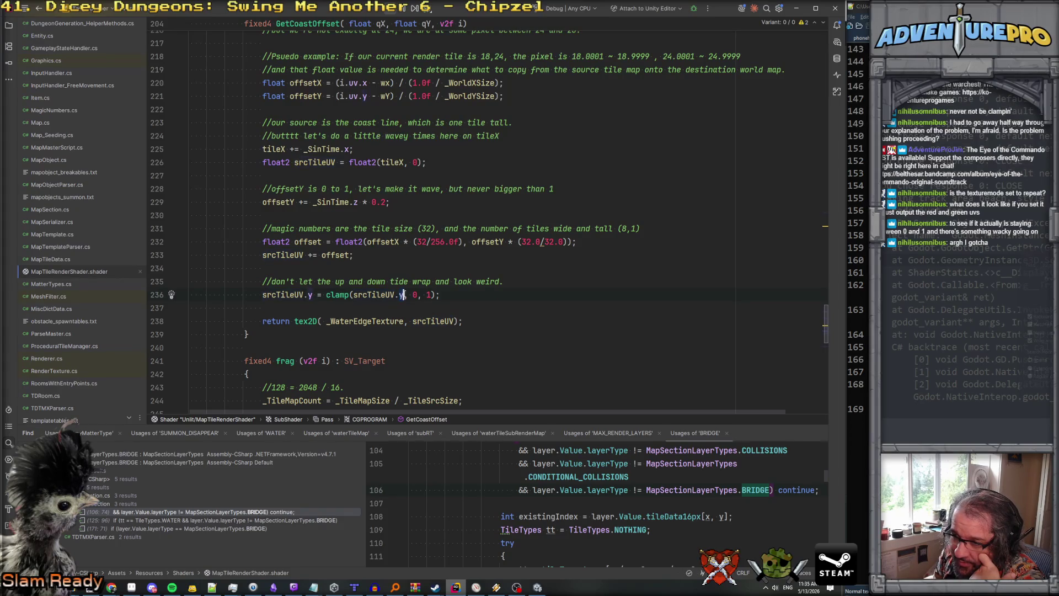
left_click(403, 295)
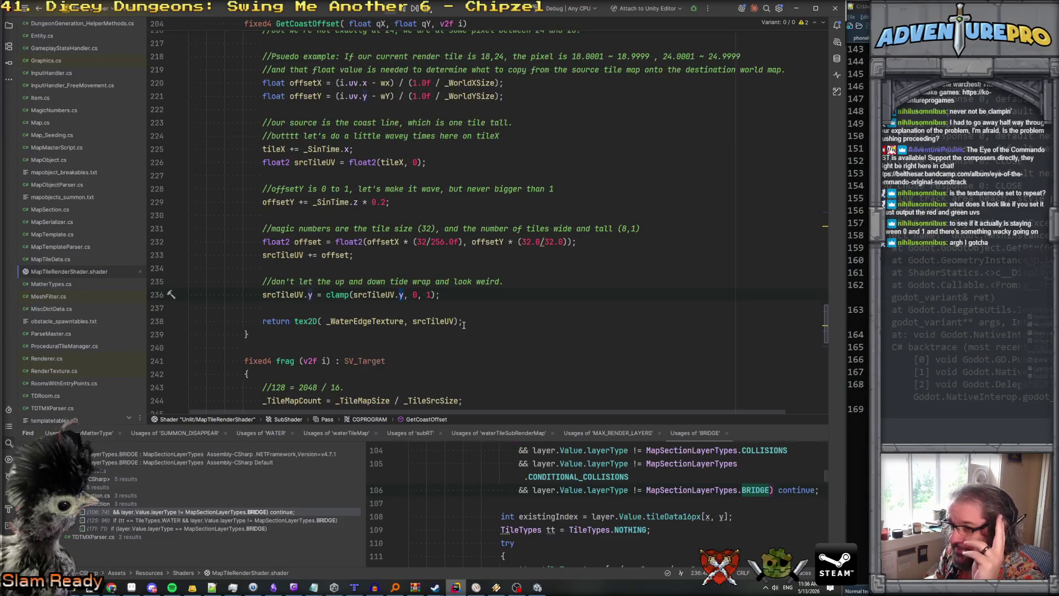
mouse_move(338, 296)
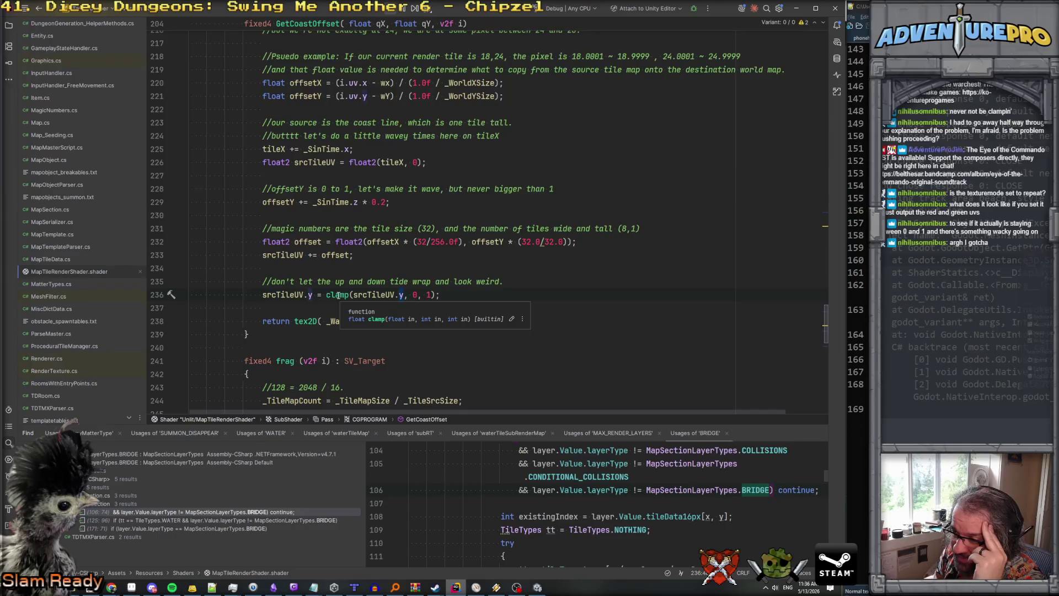
left_click(340, 295)
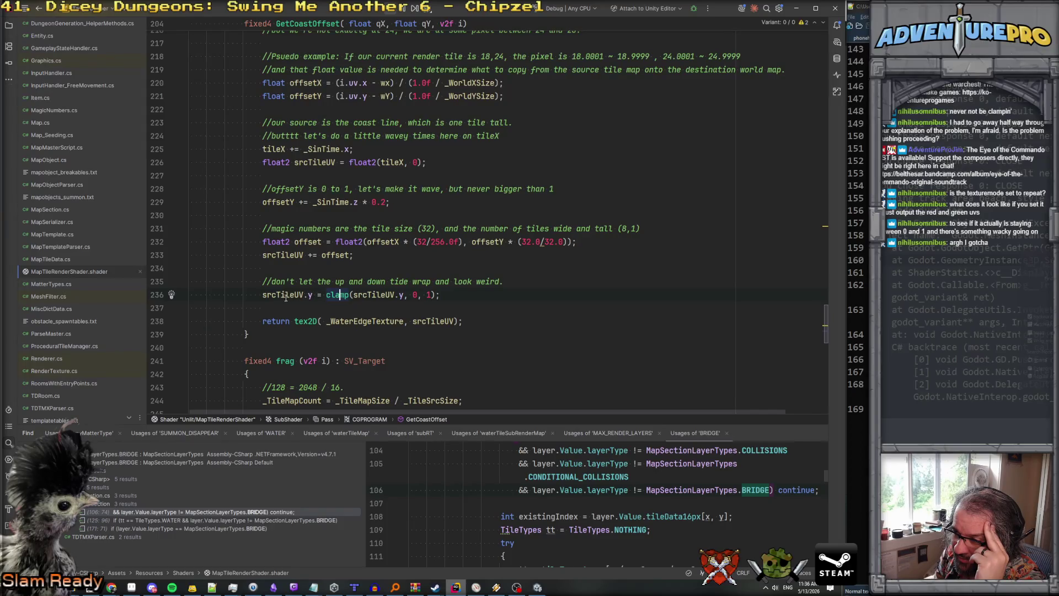
Add an if (srcTileUV.y < 0) { srcTileUV.y = 0; } check above the clamp line.
left_click(531, 278)
key("Return")
type("if ( s")
key("Return")
type(".y < 0")
key("End")
key("Return")
type("{")
key("Return")
type("s")
key("Return")
type(".y = 0;")
Comment out the old clamp line with // and switch to Unity to test.
left_click(190, 348)
key("Right")
key("Right")
key("Right")
type("//")
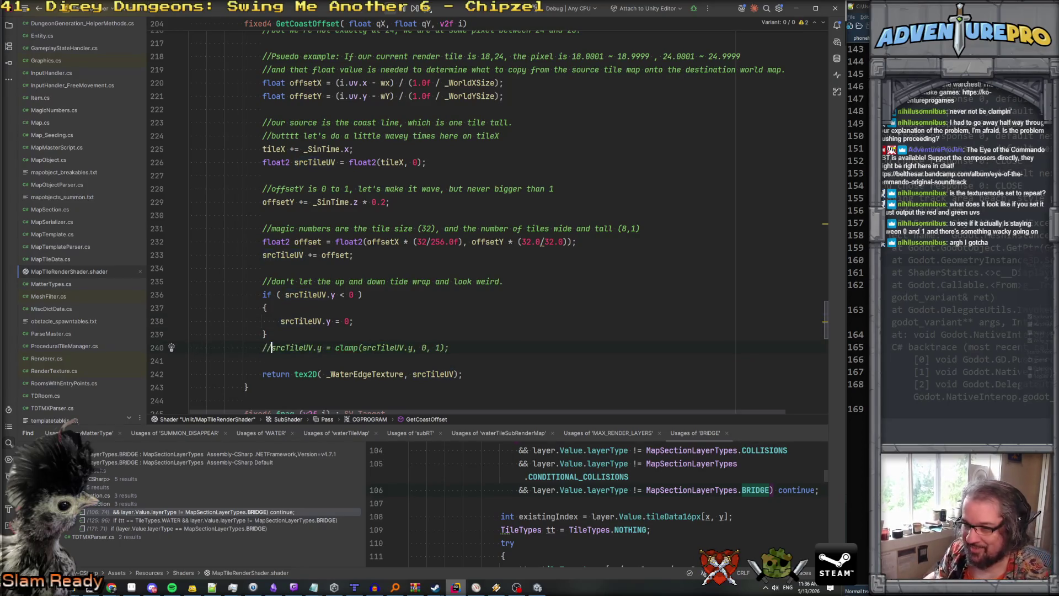
key("alt+Tab")
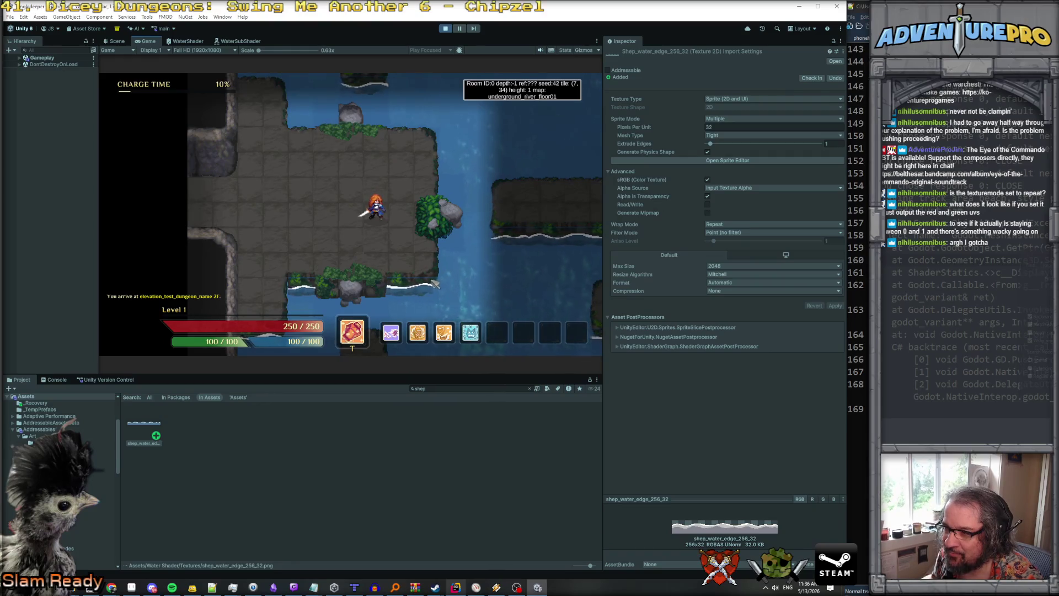
Inspect the offsetY calculation on line 221 and the _SinTime wave line 229 in GetCoastOffset.
key("alt+Tab")
scroll(407, 215, "up", 2)
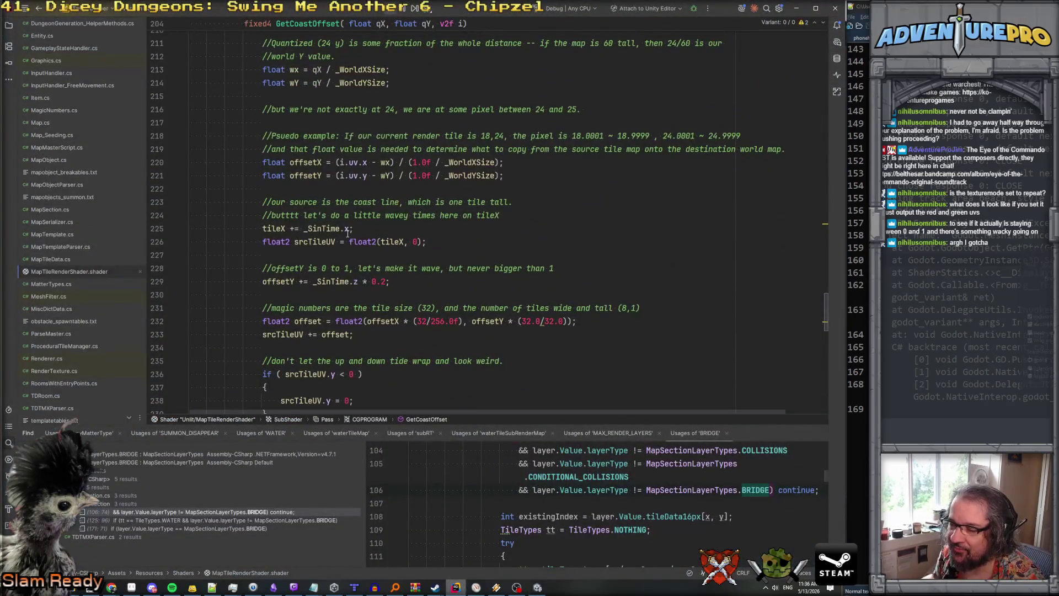
left_click(298, 176)
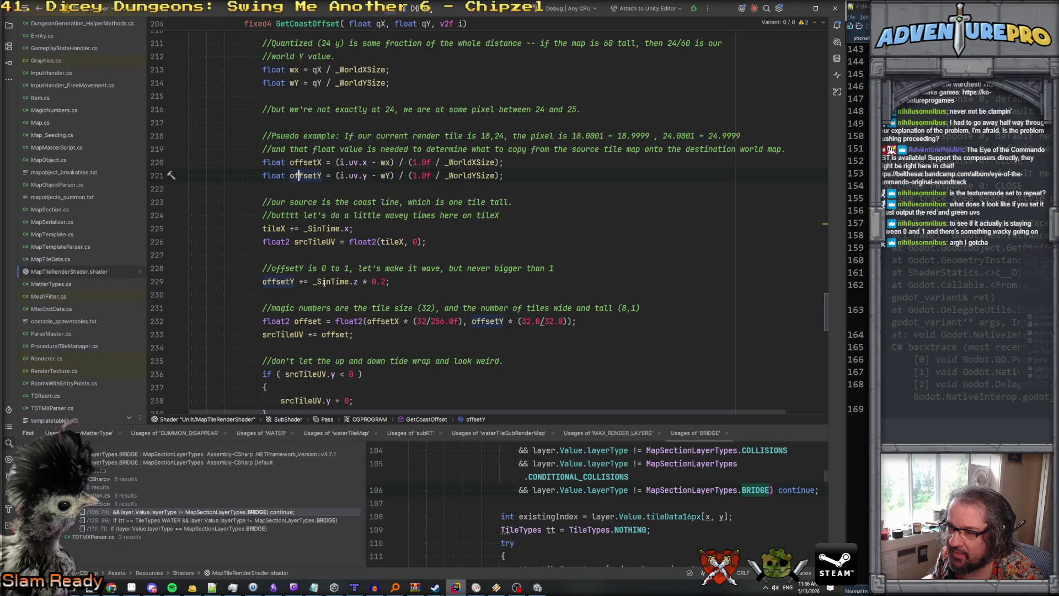
scroll(289, 308, "down", 2)
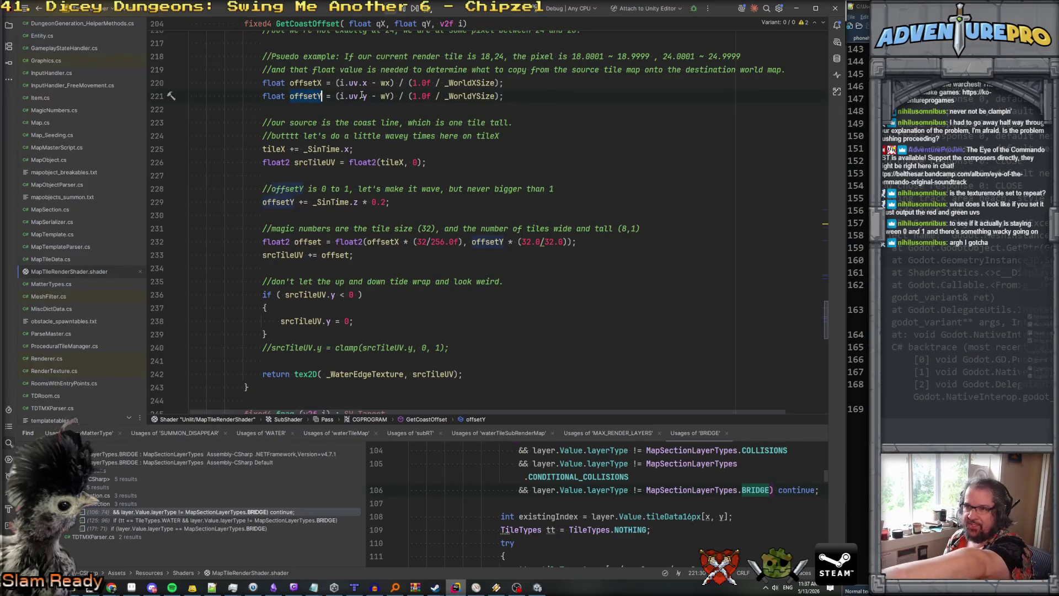
left_click(300, 96)
mouse_move(305, 101)
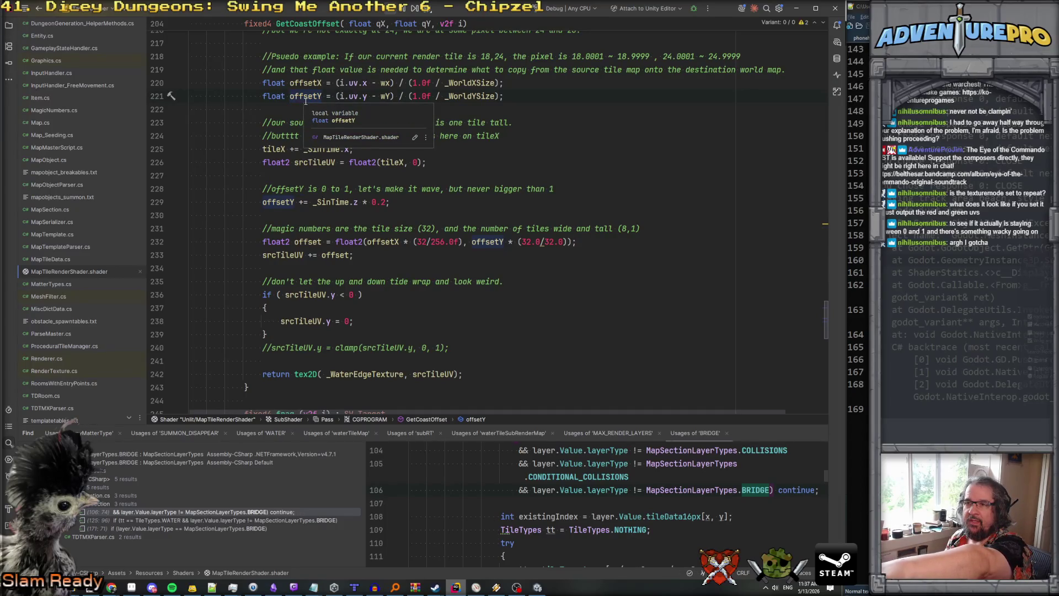
left_click(305, 99)
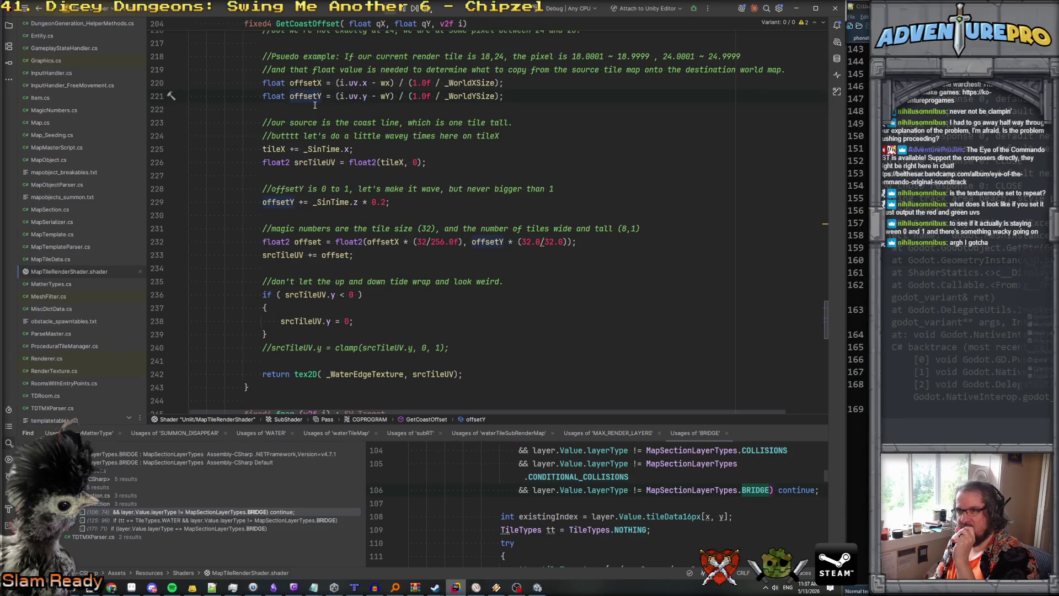
mouse_move(325, 202)
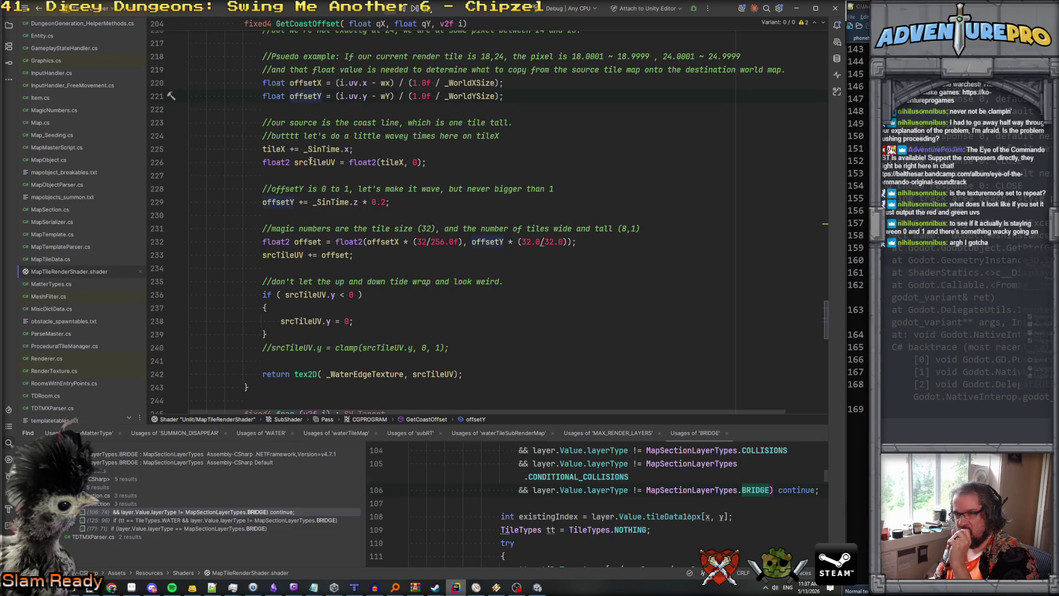
mouse_move(309, 162)
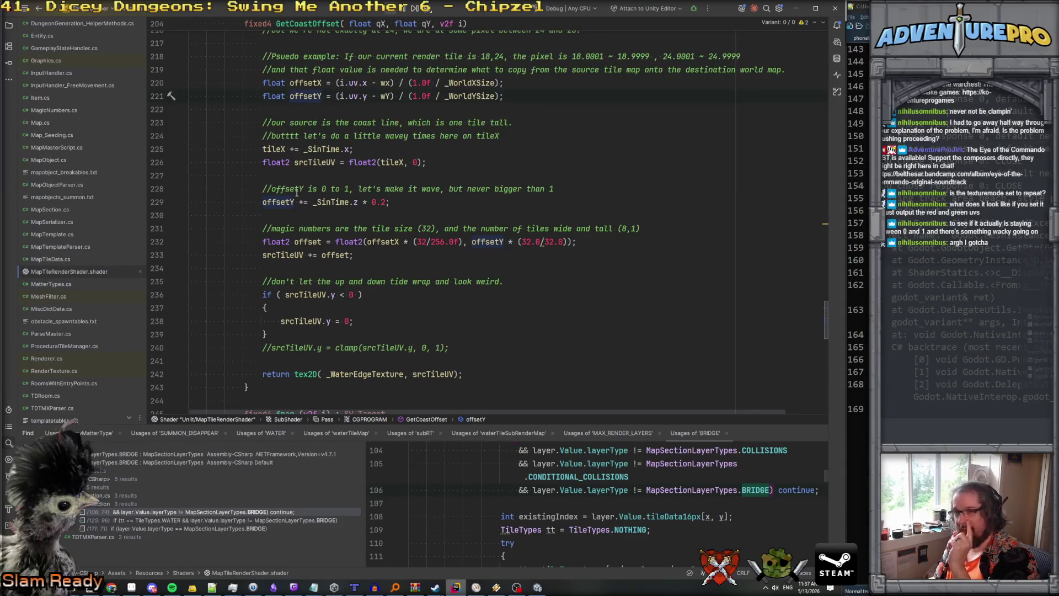
left_click(260, 202)
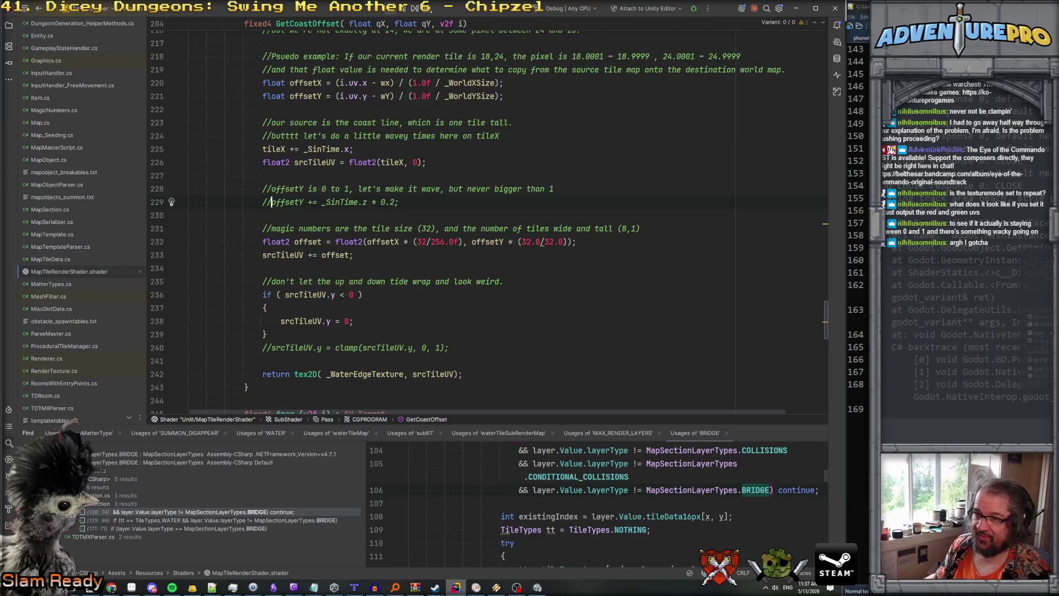
Switch to Unity to test the shader with the offsetY _SinTime.z wave line 229 disabled.
key("alt+Tab")
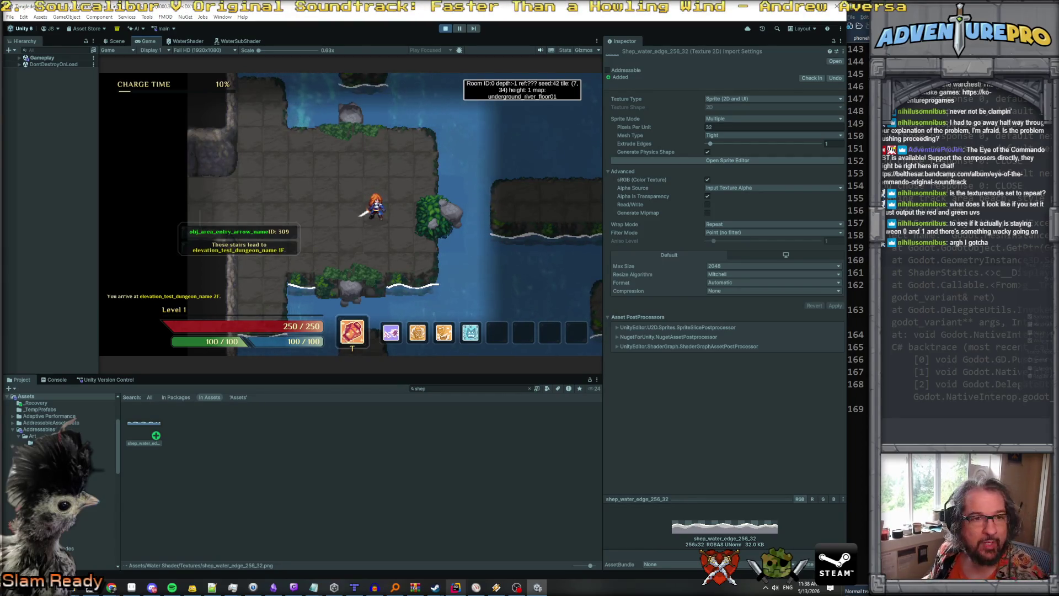
Leave the Unity Game view and bring MapTileRenderShader.shader back up in Rider.
mouse_move(200, 216)
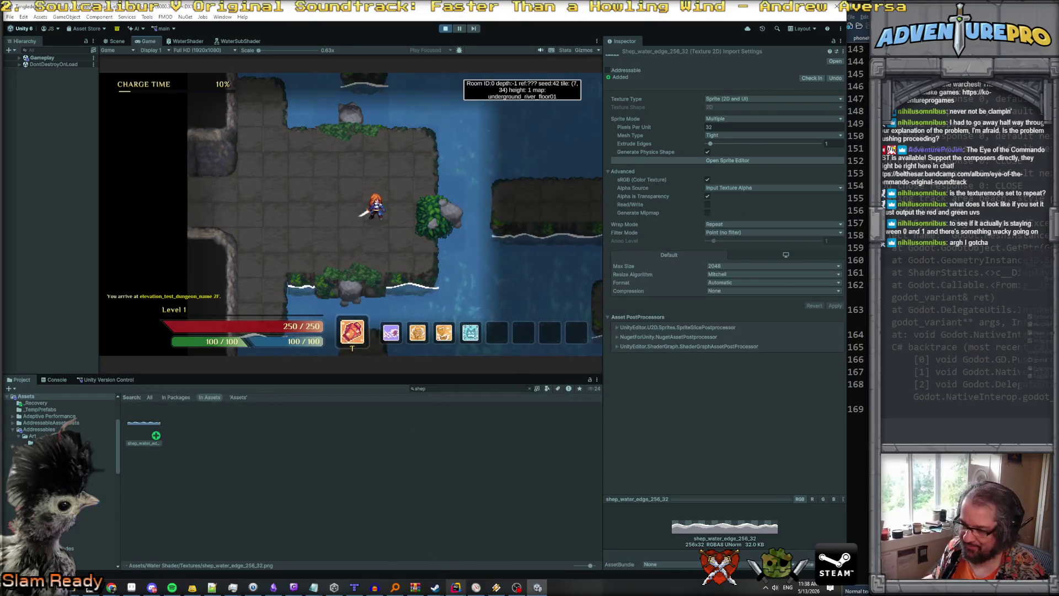
left_click(457, 591)
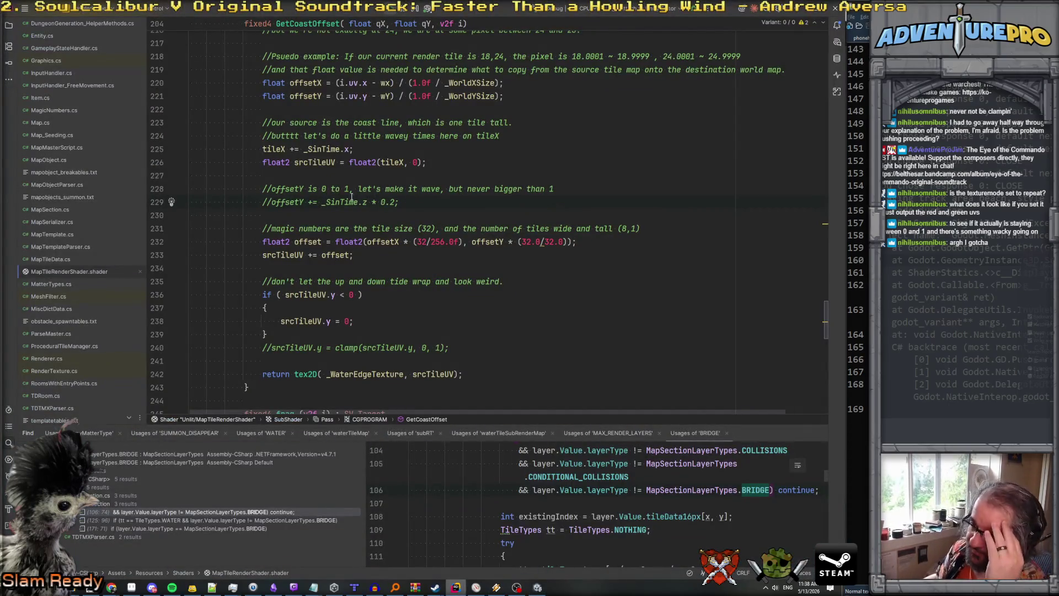
Uncomment the offsetY += _SinTime.z * 0.2 wave line 229.
scroll(302, 190, "up", 1)
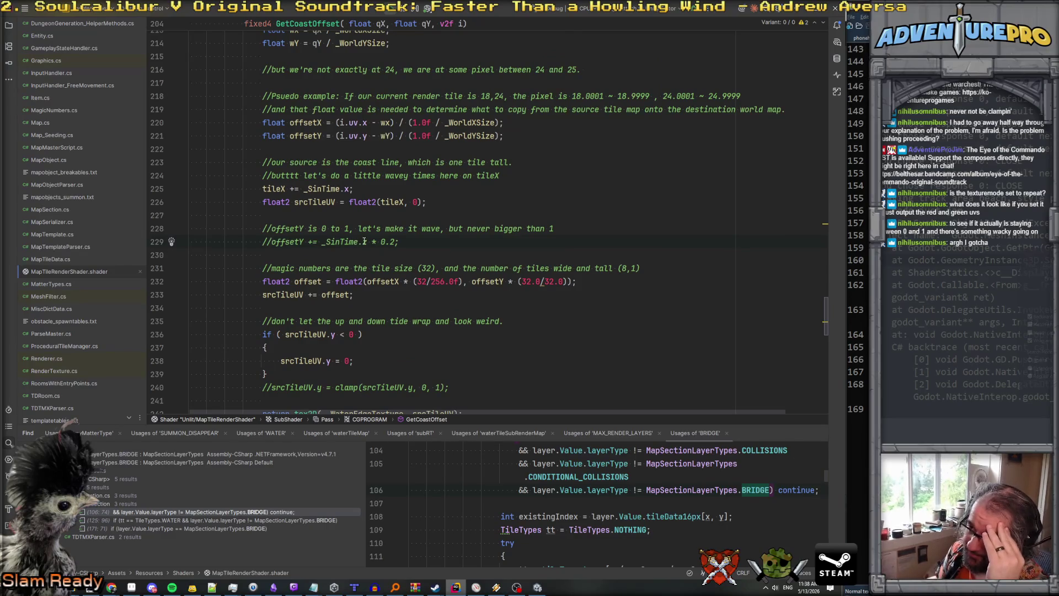
left_click(321, 242)
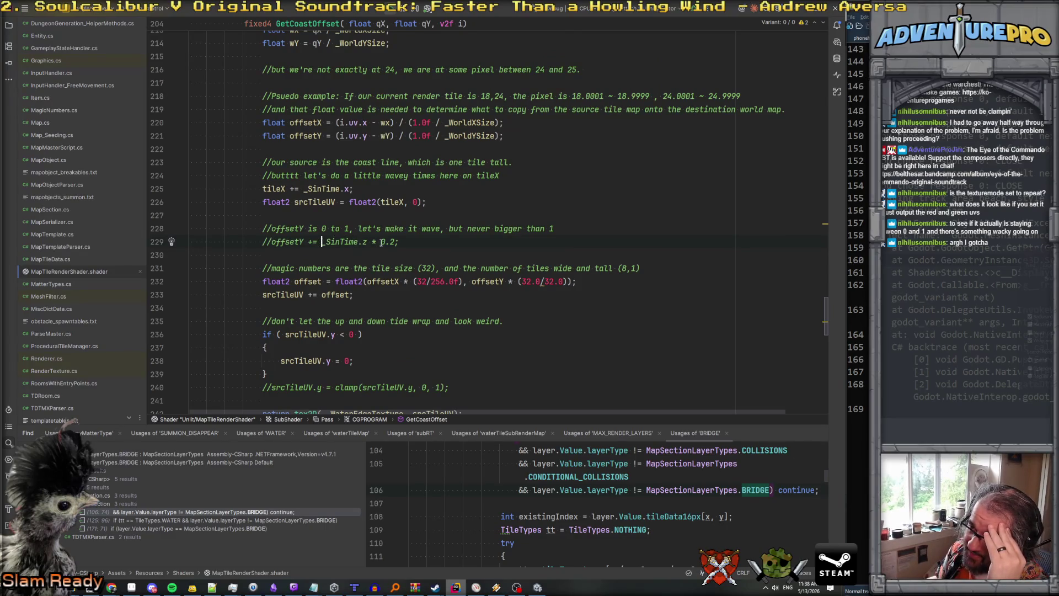
left_click(285, 242)
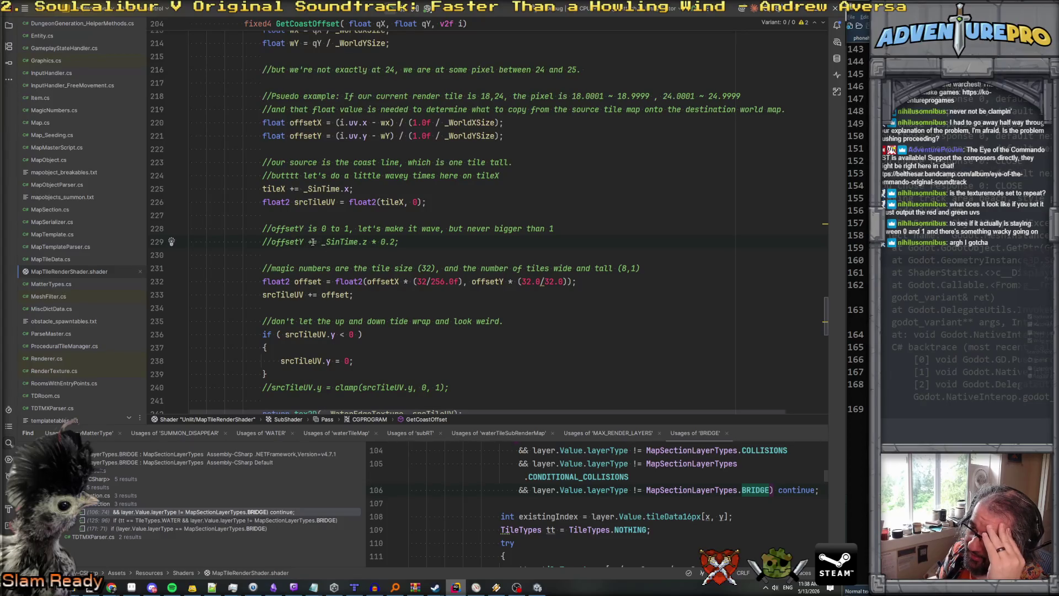
key("Delete")
key("Delete")
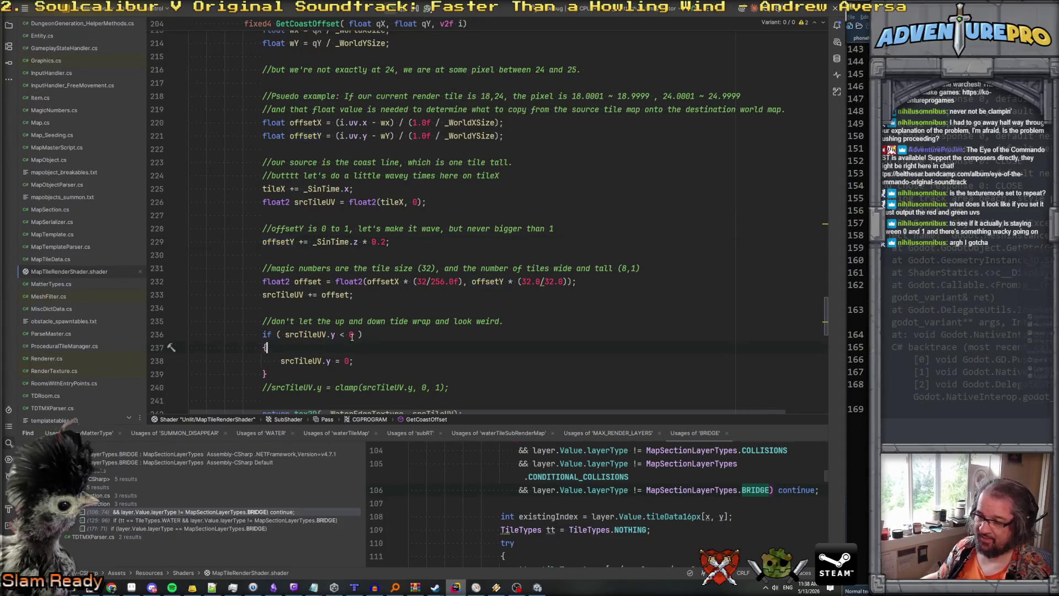
Add an if (srcTileUV.y > 1) block resetting srcTileUV.y to 0, then return to the game.
key("Return")
type("if")
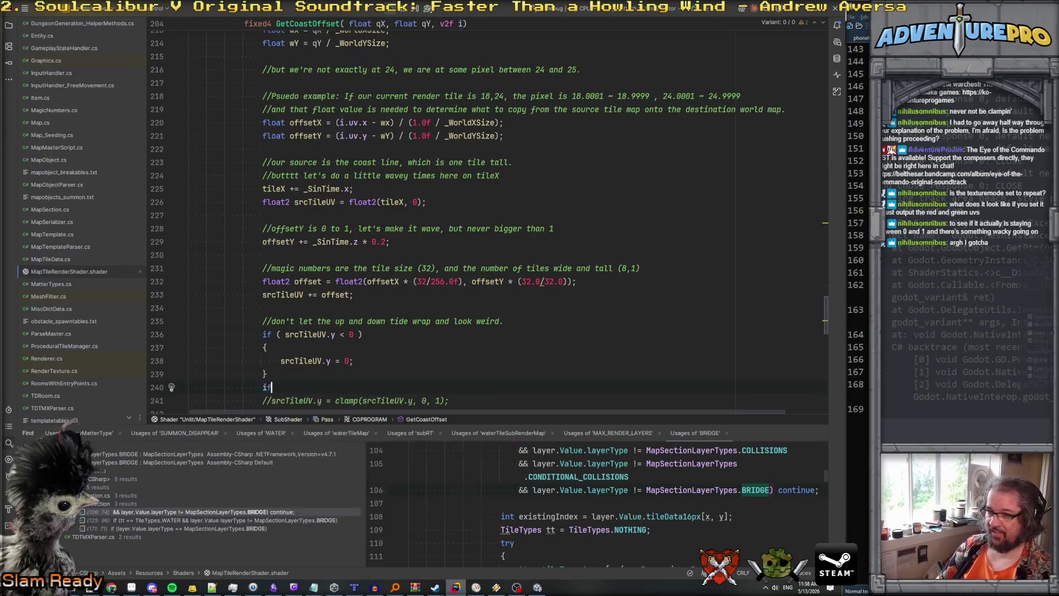
type(" ( srcTileUV.y > 1")
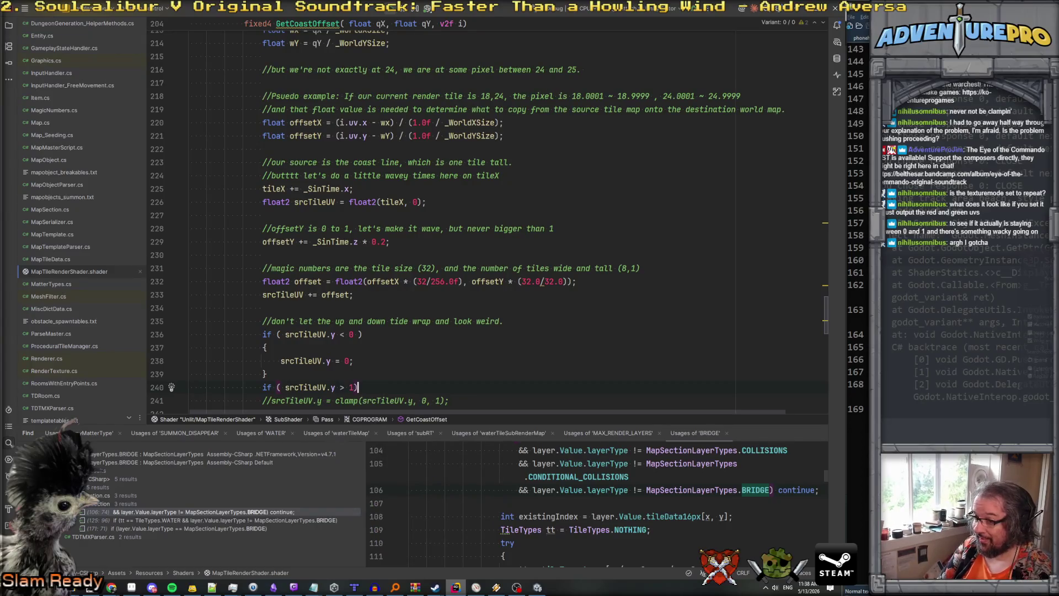
key("Return")
type("{")
key("Return")
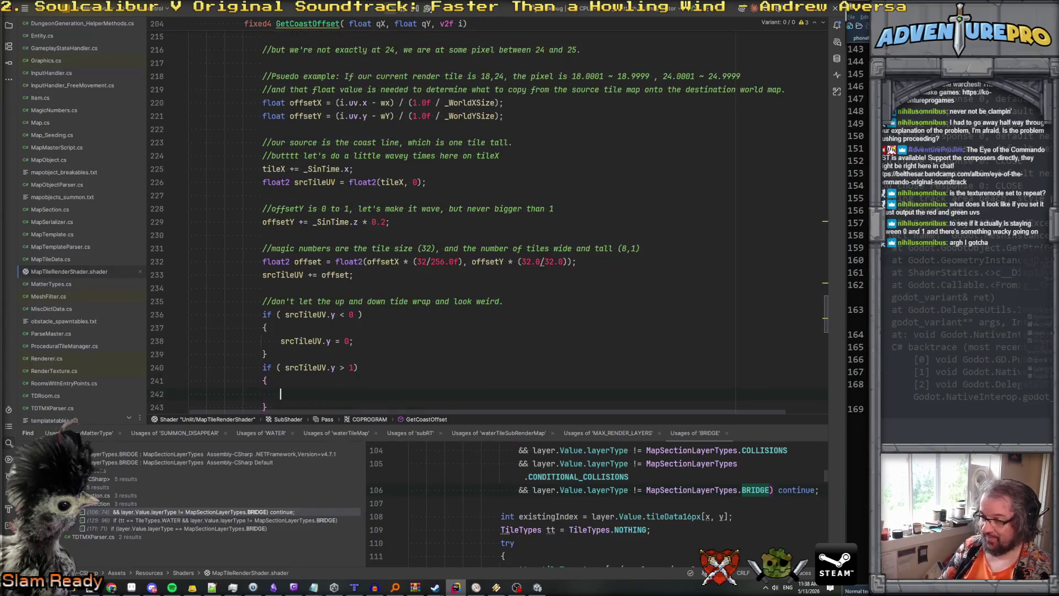
type("srcTileUV.y = 0;")
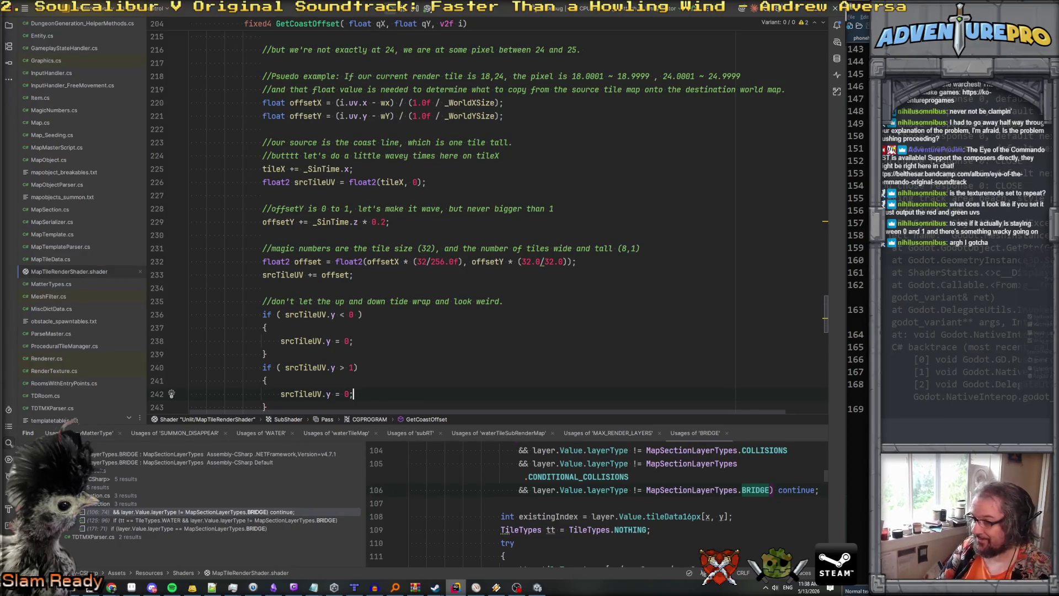
scroll(270, 244, "down", 4)
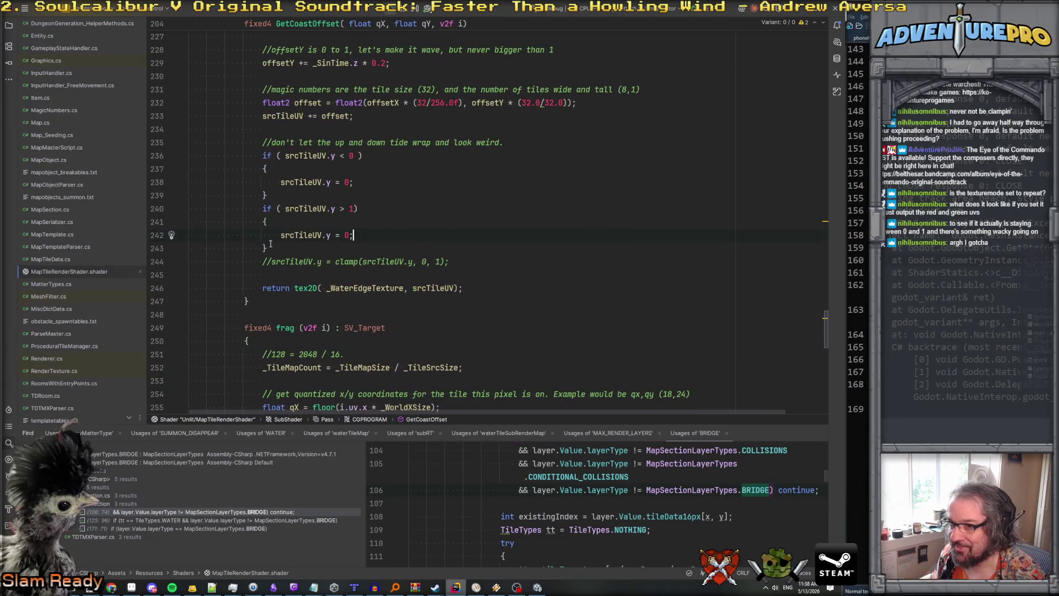
left_click(298, 245)
scroll(309, 251, "up", 3)
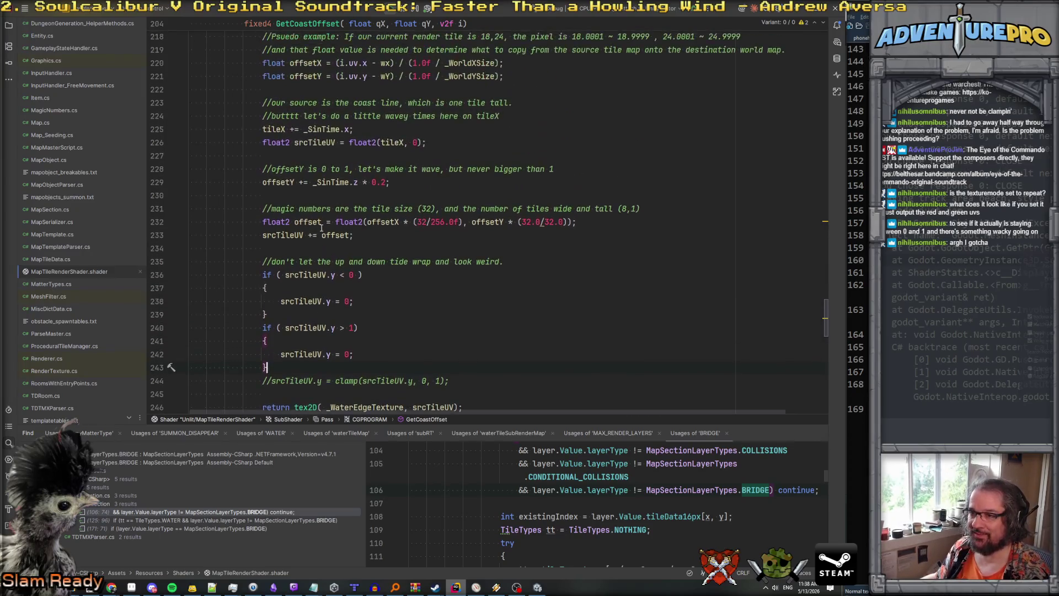
key("alt+Tab")
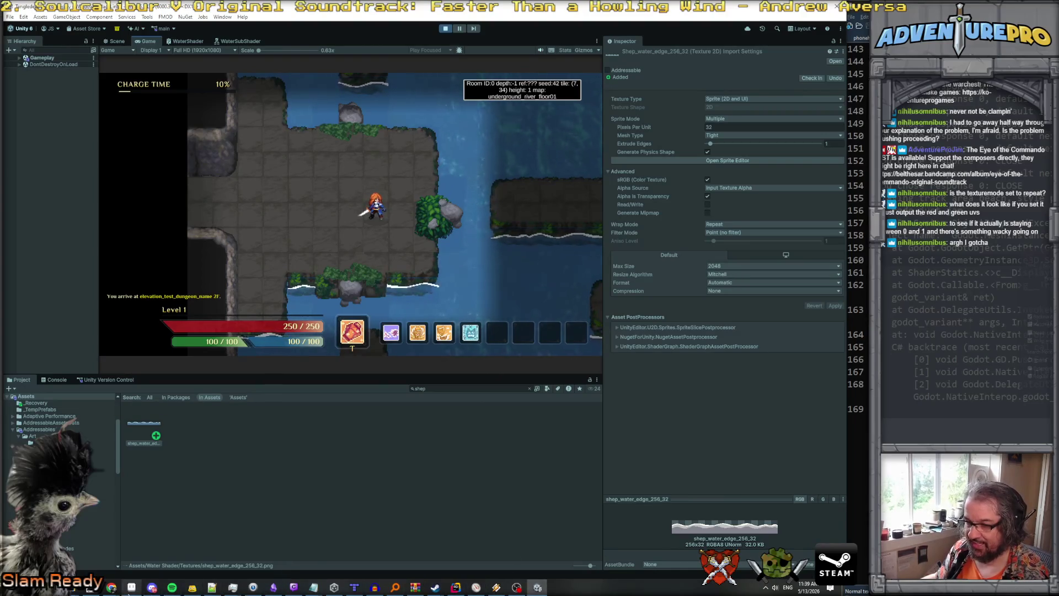
Paint a red line along the water-edge sprite's bottom row, save it, and view it in game.
left_click(132, 587)
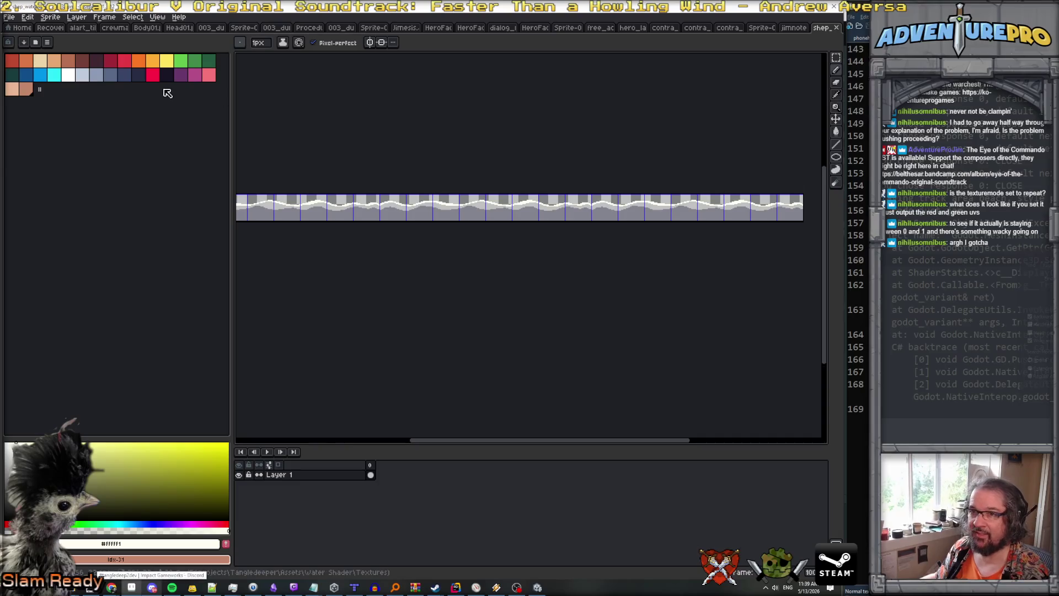
left_click(153, 75)
scroll(541, 241, "up", 1)
scroll(528, 240, "down", 1)
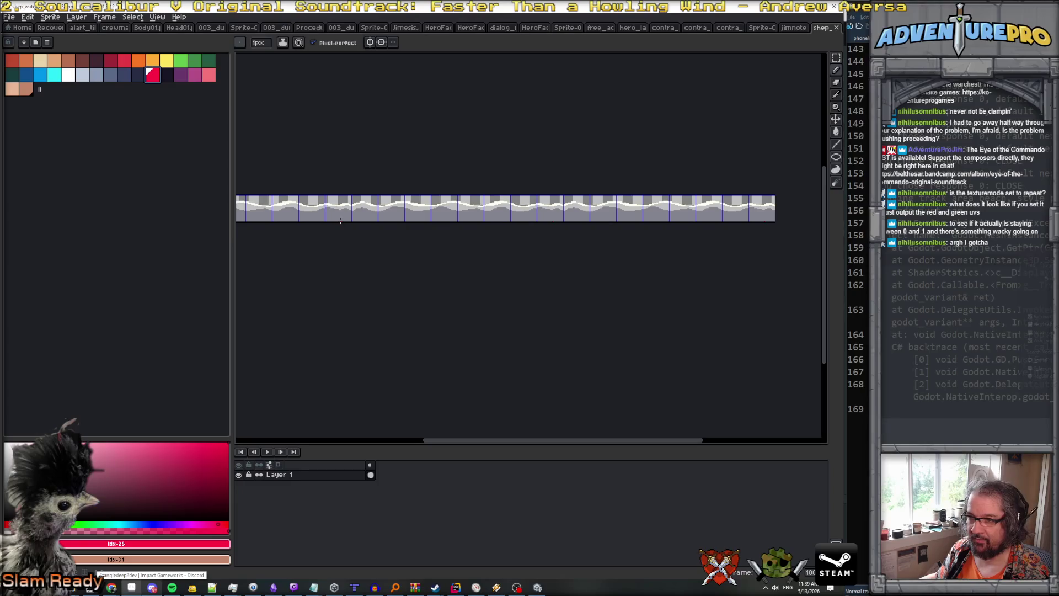
left_click_drag(342, 221, 363, 220)
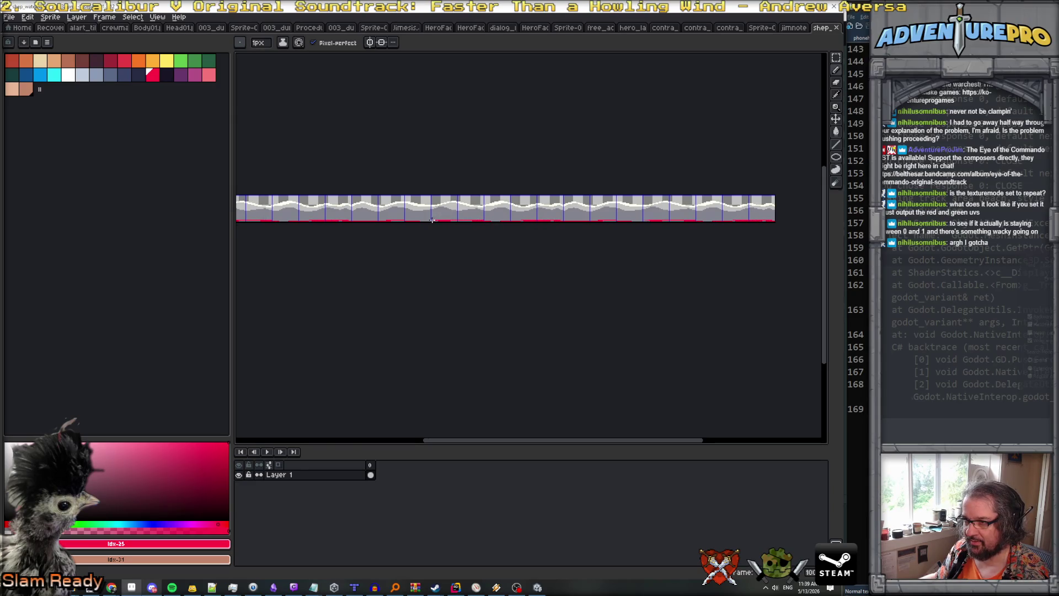
key("ctrl+s")
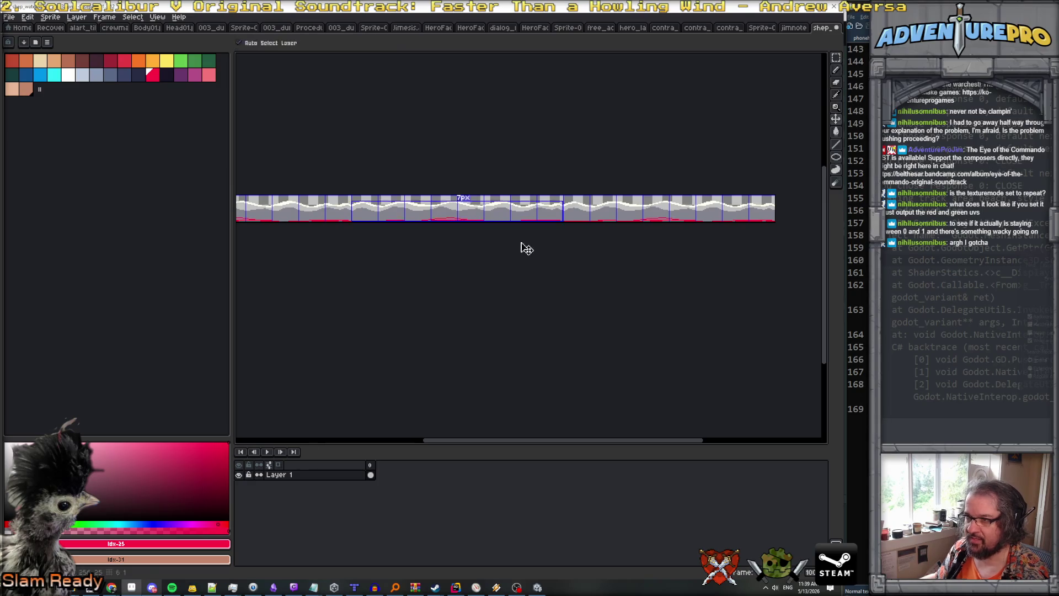
key("alt+Tab")
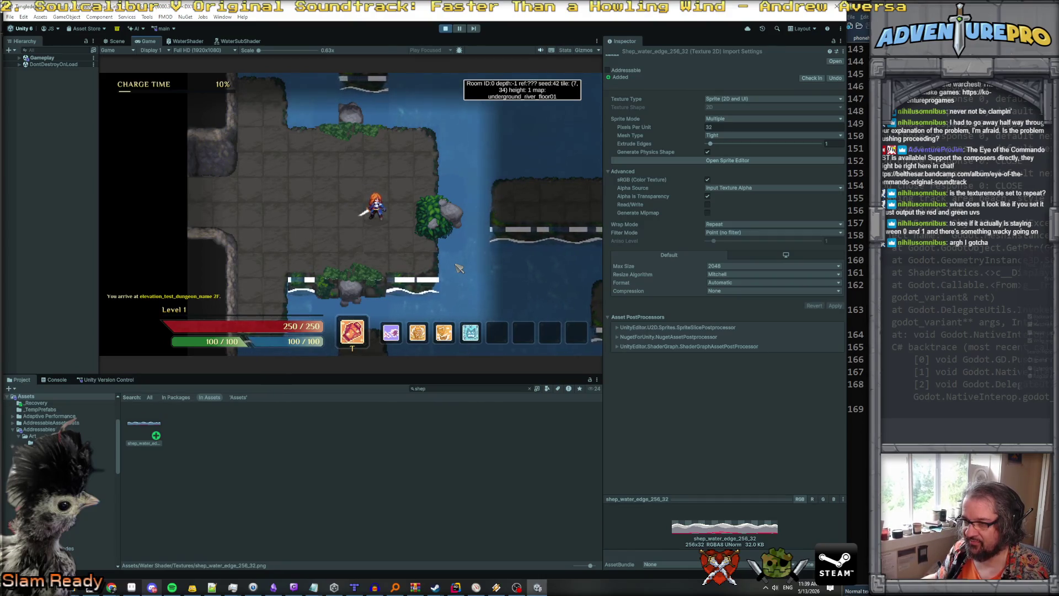
Remove the red line, resave the sprite, and confirm the restored coast edge in game.
key("alt+Tab")
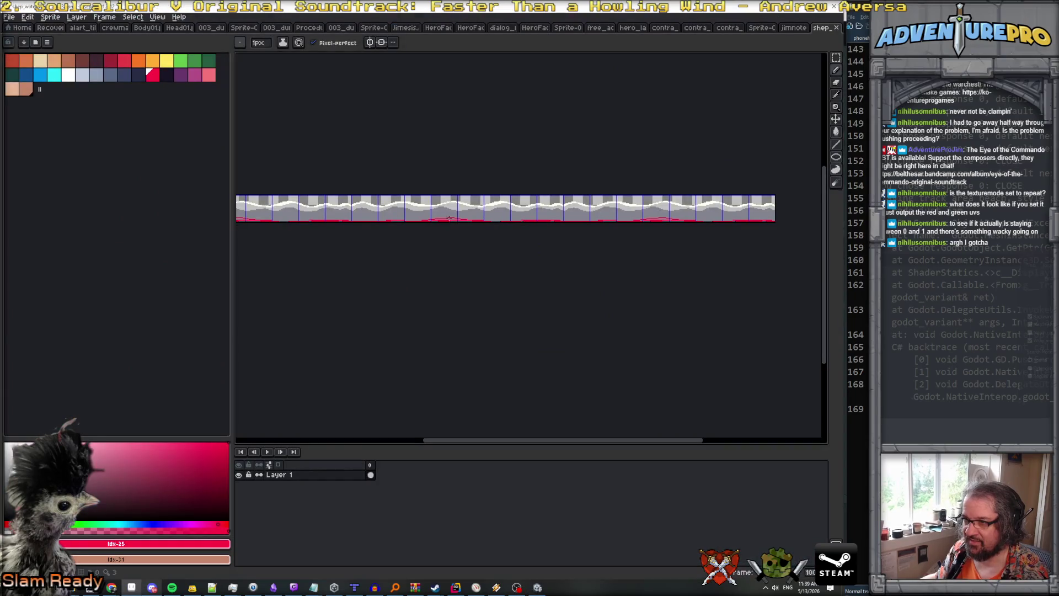
key("ctrl+s")
key("alt+Tab")
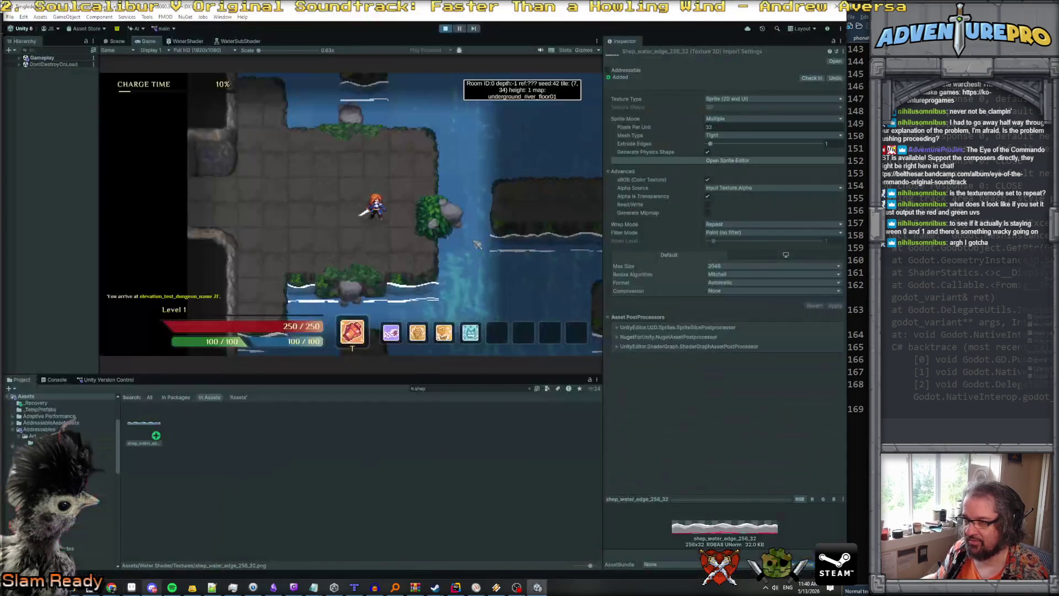
key("alt+Tab")
key("ctrl+s")
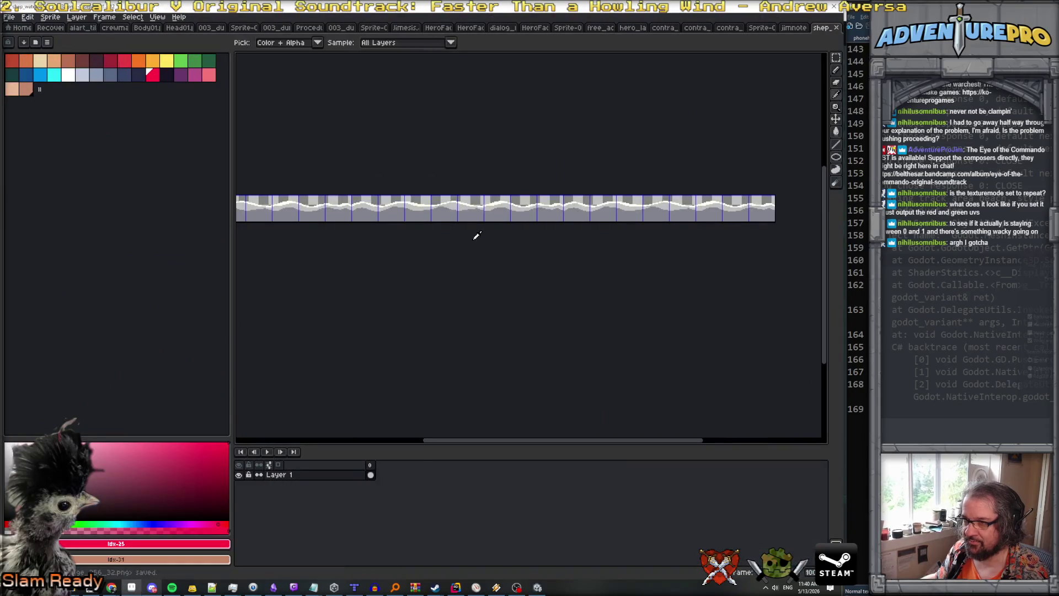
key("alt+Tab")
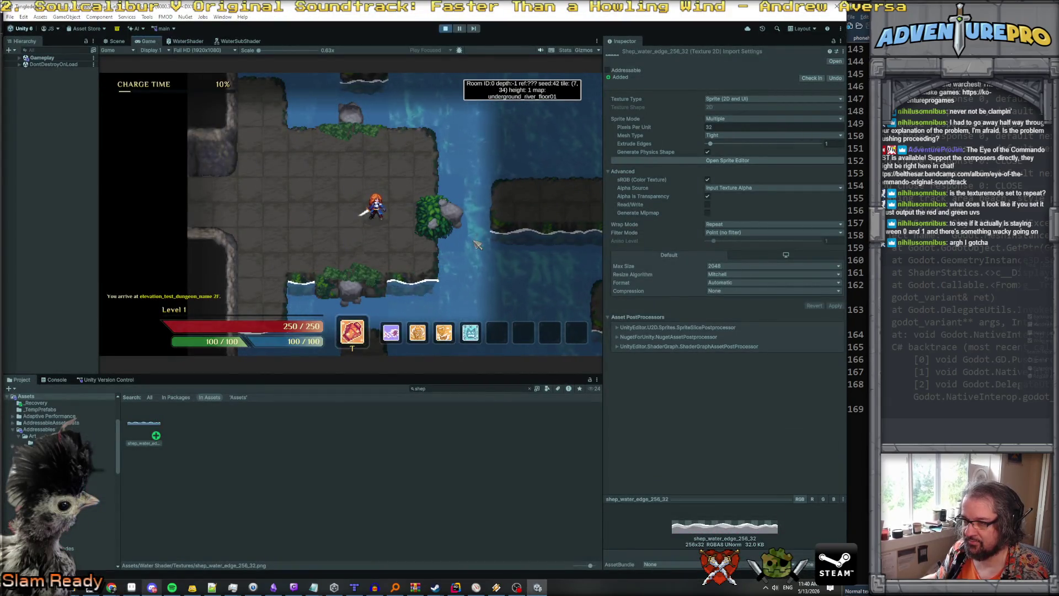
key("alt+Tab")
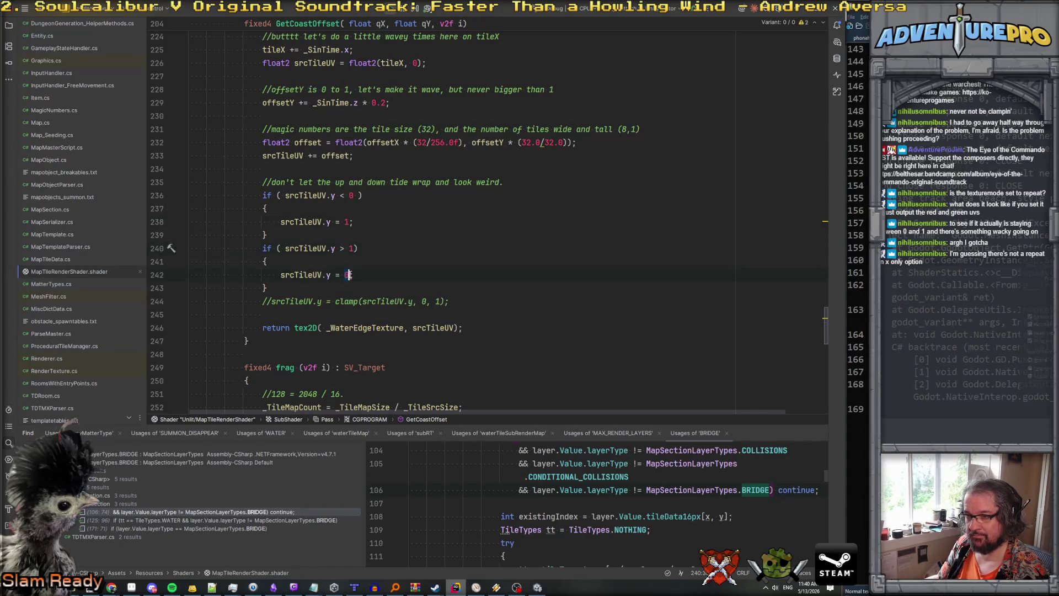
Switch to the running Unity game to test the srcTileUV.y = 1 change.
key("alt+Tab")
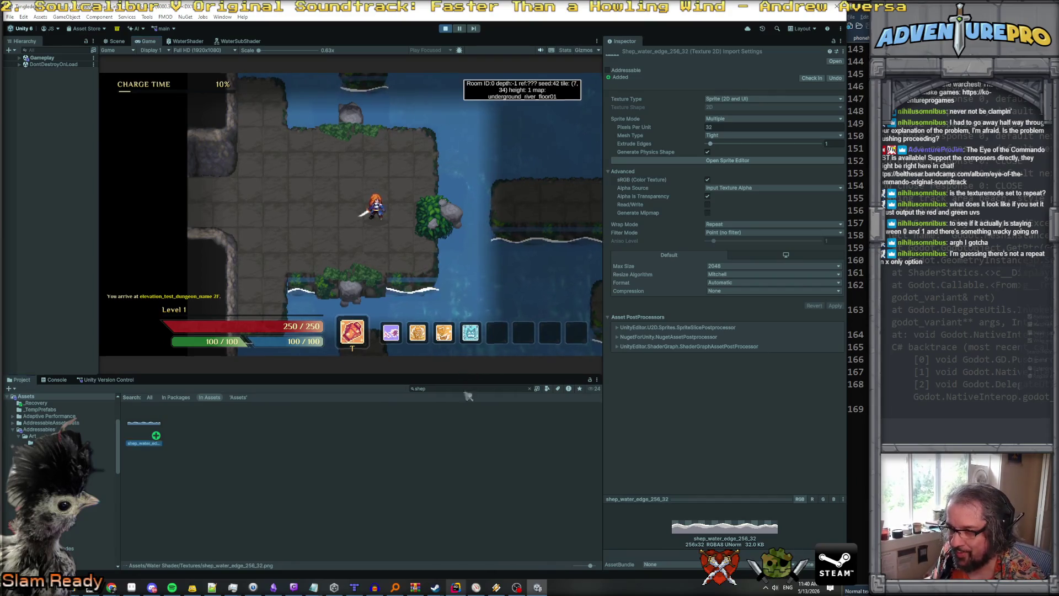
Make the Unity game view taller and wider to inspect the wavy coastline.
left_click_drag(462, 378, 463, 548)
left_click_drag(605, 357, 784, 364)
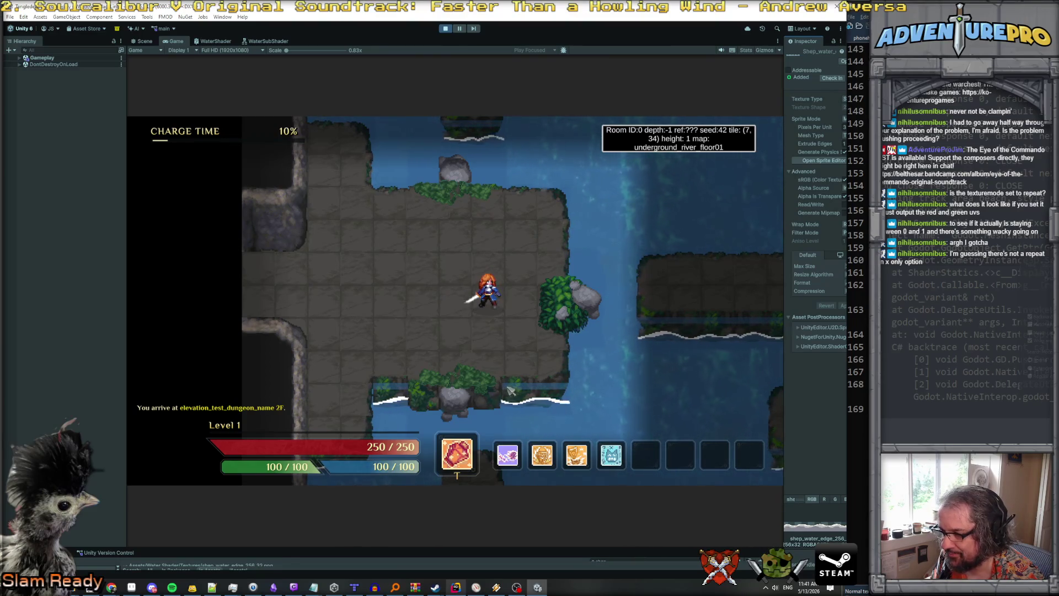
left_click(537, 587)
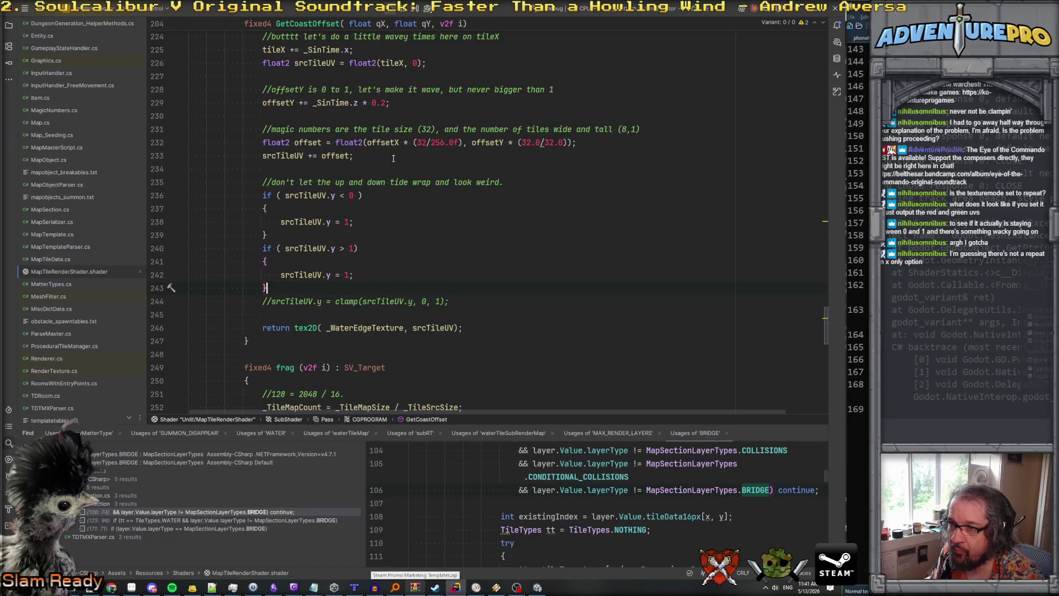
Change line 236's check to srcTileUV.y <= 0, preview the game, and select both wrap-guard blocks.
left_click(345, 156)
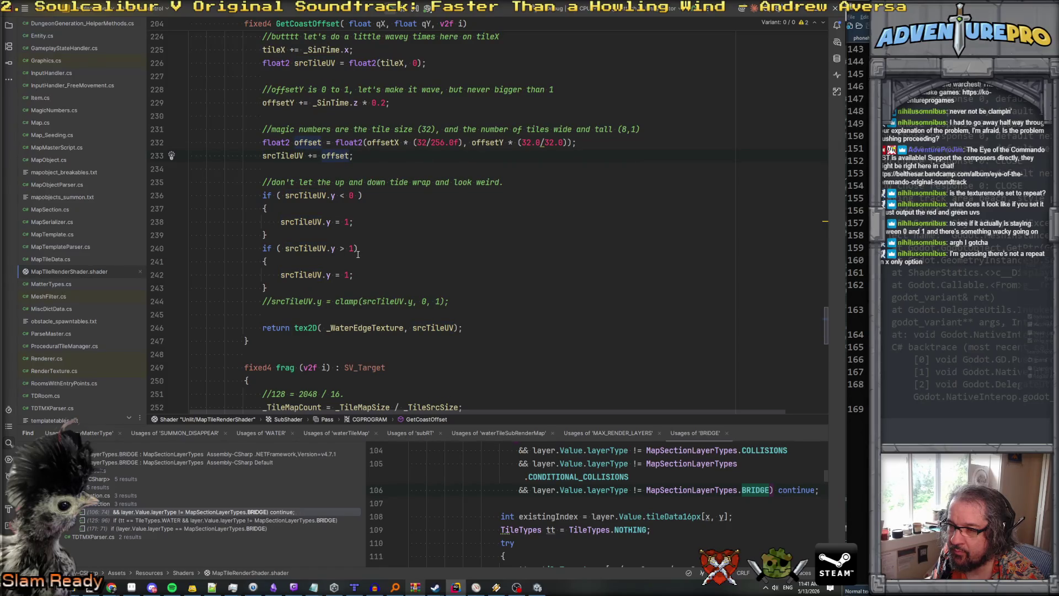
scroll(342, 252, "up", 2)
scroll(342, 252, "down", 2)
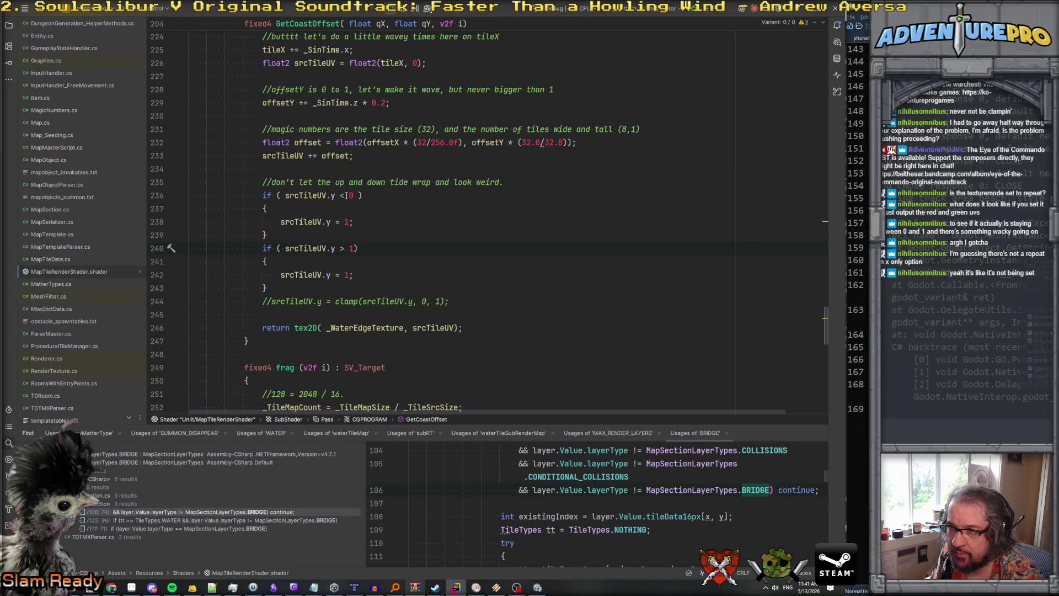
type("=")
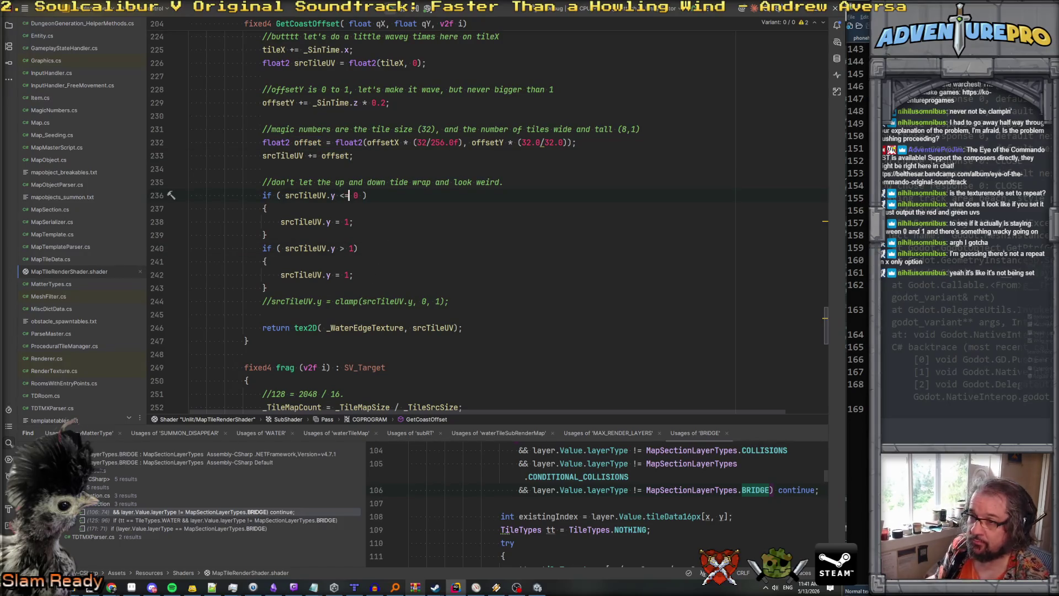
key("alt+Tab")
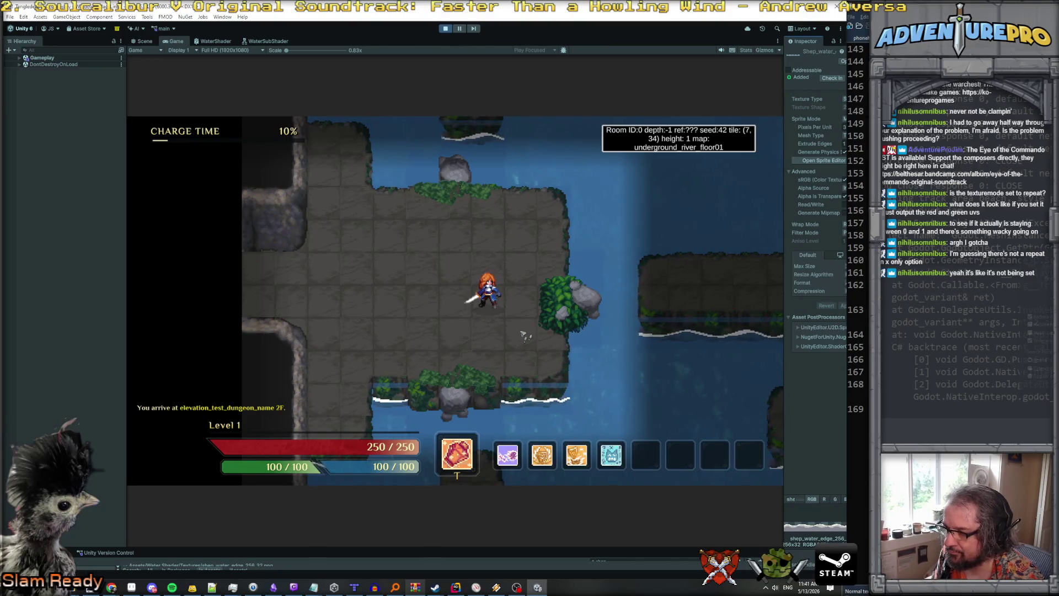
key("alt+Tab")
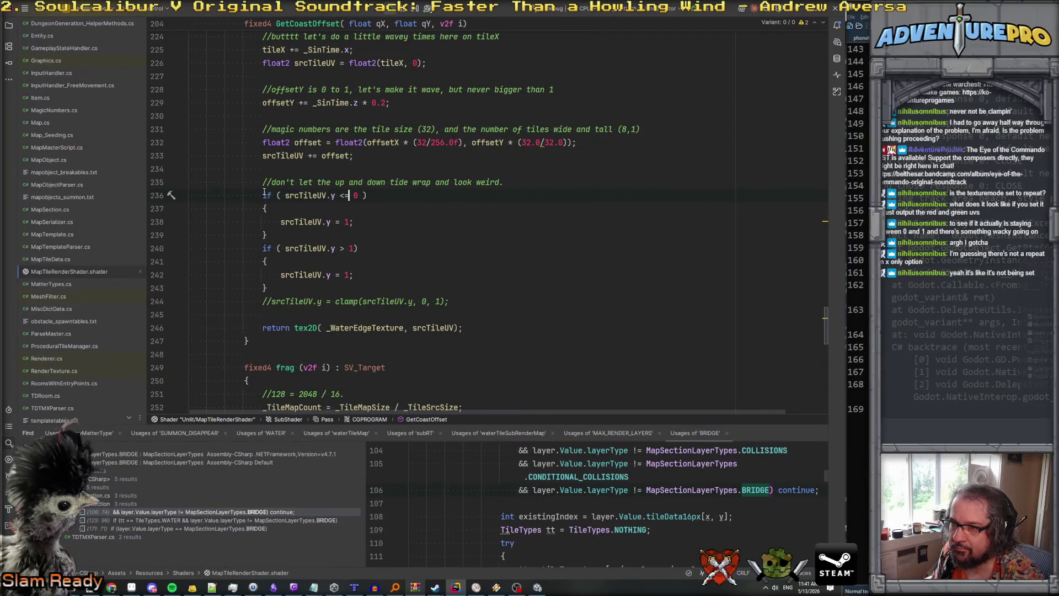
left_click_drag(263, 195, 374, 289)
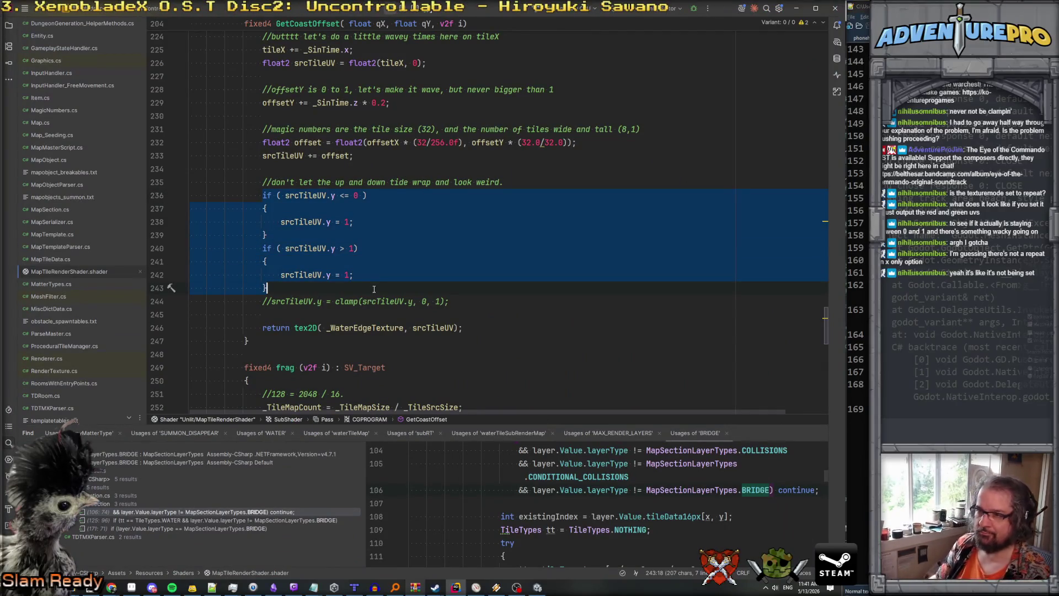
Replace the wrap-guard if-blocks with a temporary srcTileUV.y = 0.5 and test it in game.
key("Delete")
type("srcTileUV.y")
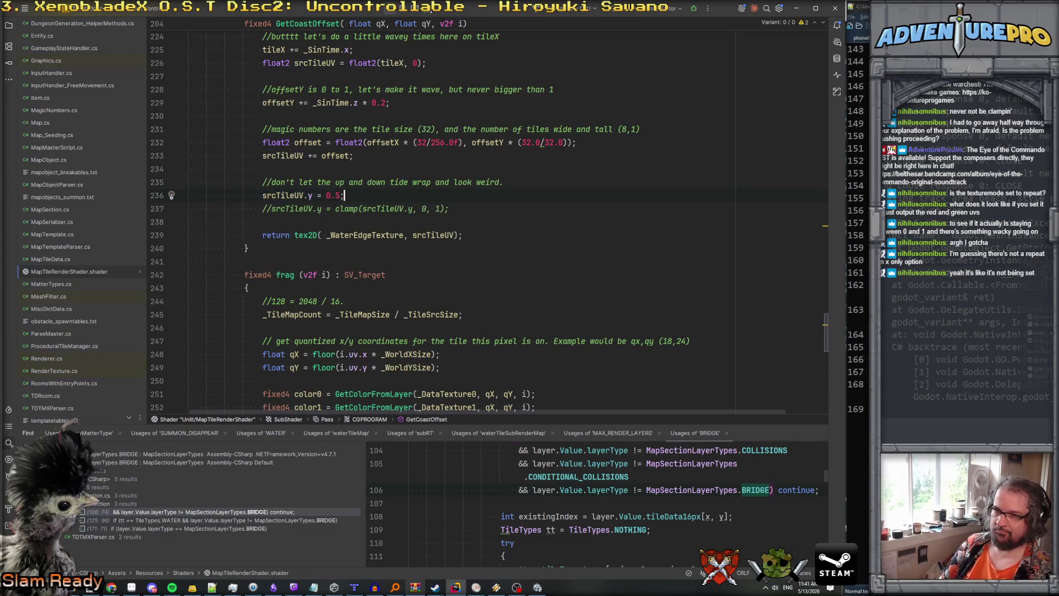
key("Return")
key("alt+Tab")
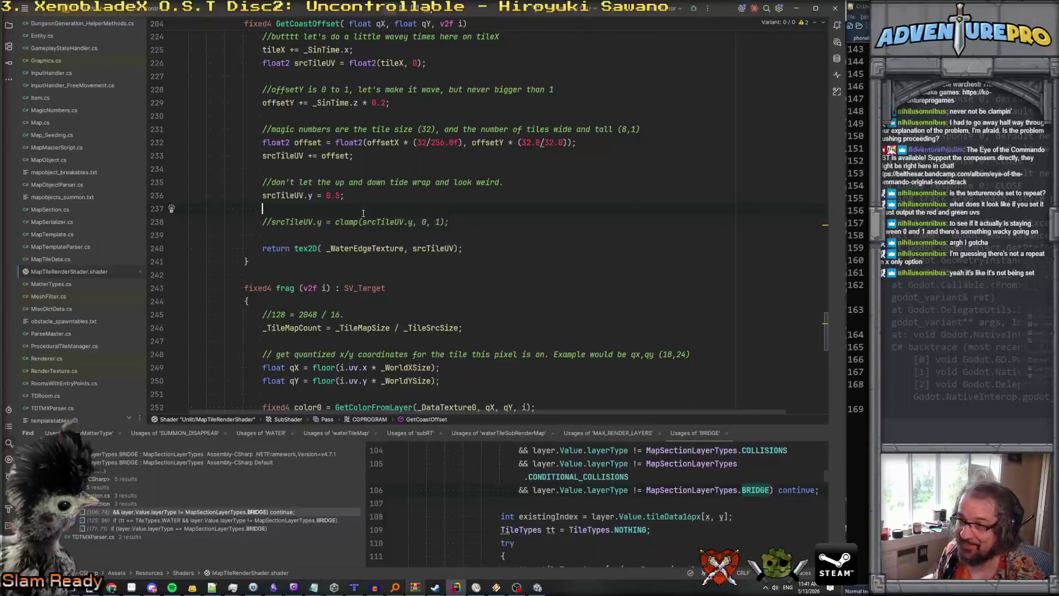
Remove the temporary 0.5 assignment and leftover srcTileUV text, then check the game again.
key("BackSpace")
key("BackSpace")
key("BackSpace")
left_click(262, 195)
key("BackSpace")
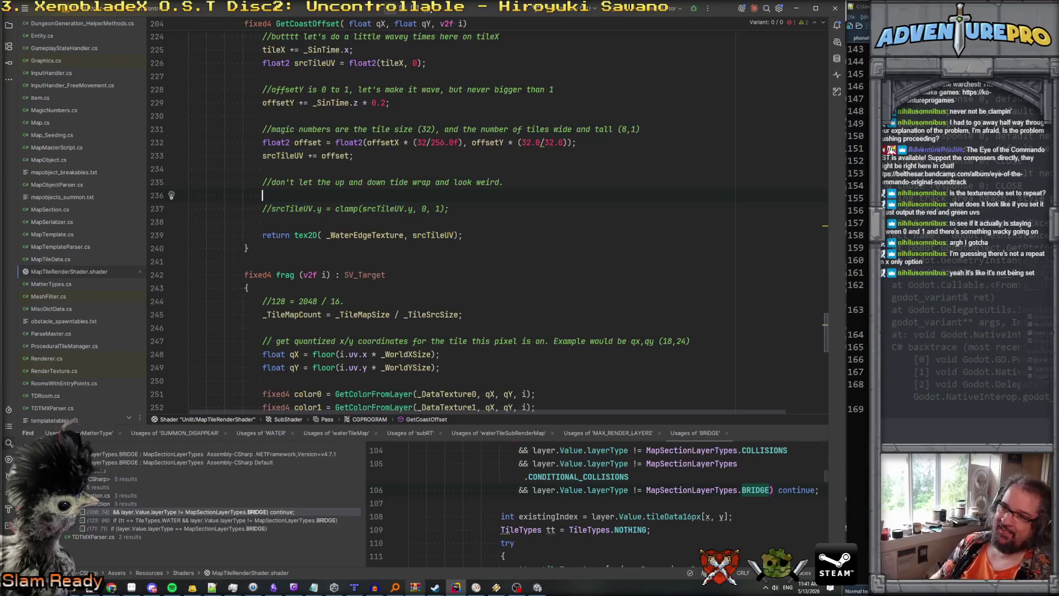
key("Return")
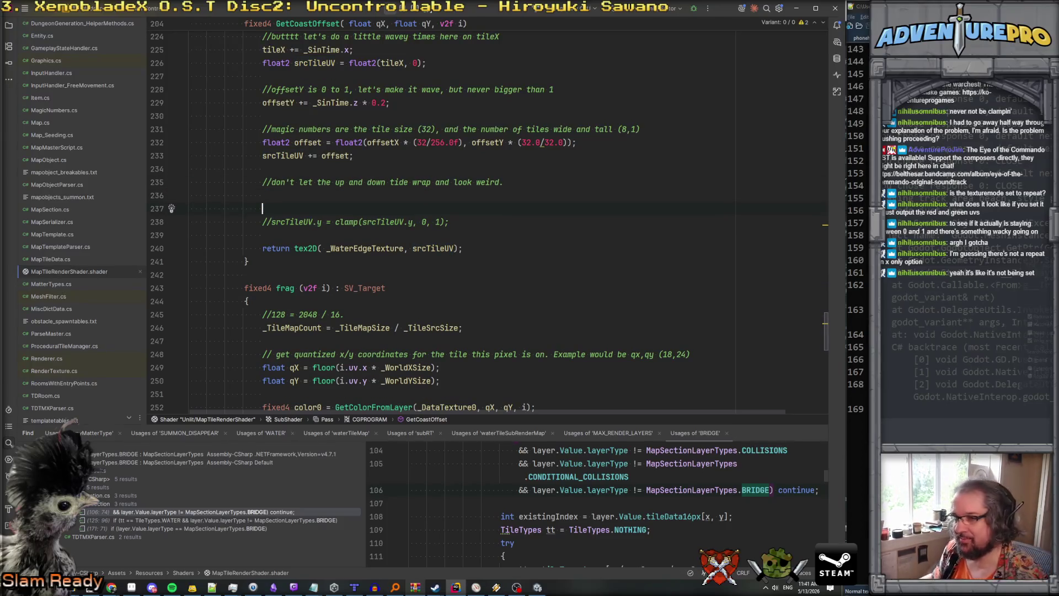
key("alt+Tab")
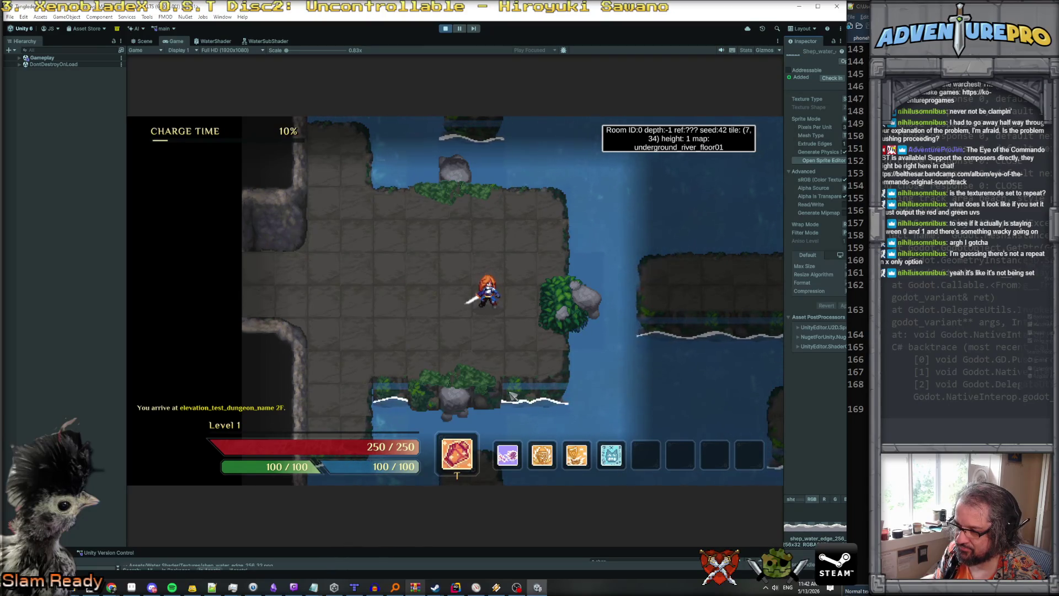
Uncomment the clamp(srcTileUV.y, 0, 1) line, delete the blank lines above it, and view the coastline.
key("alt+Tab")
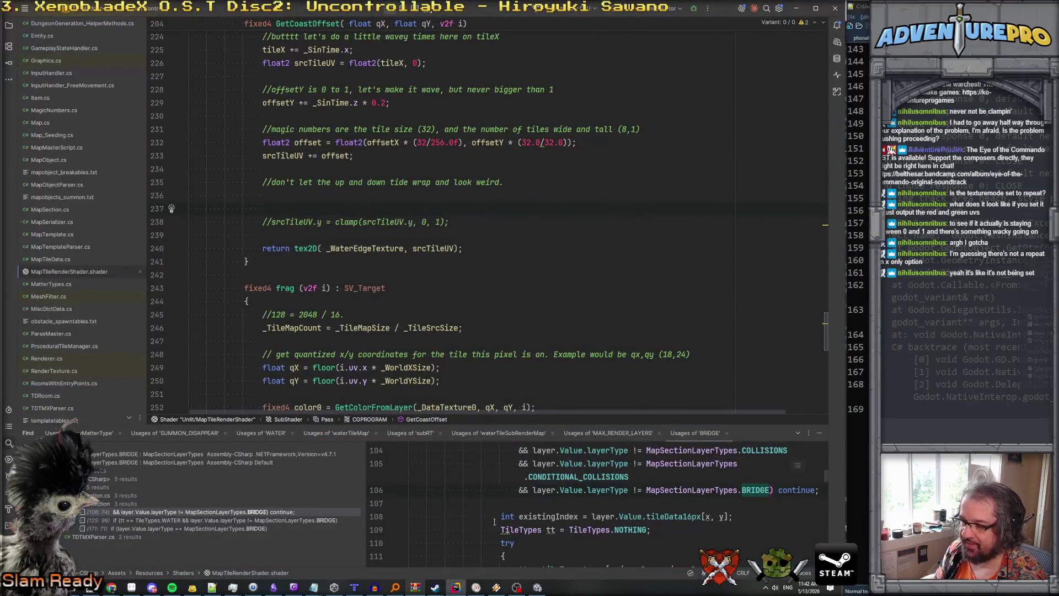
left_click(271, 220)
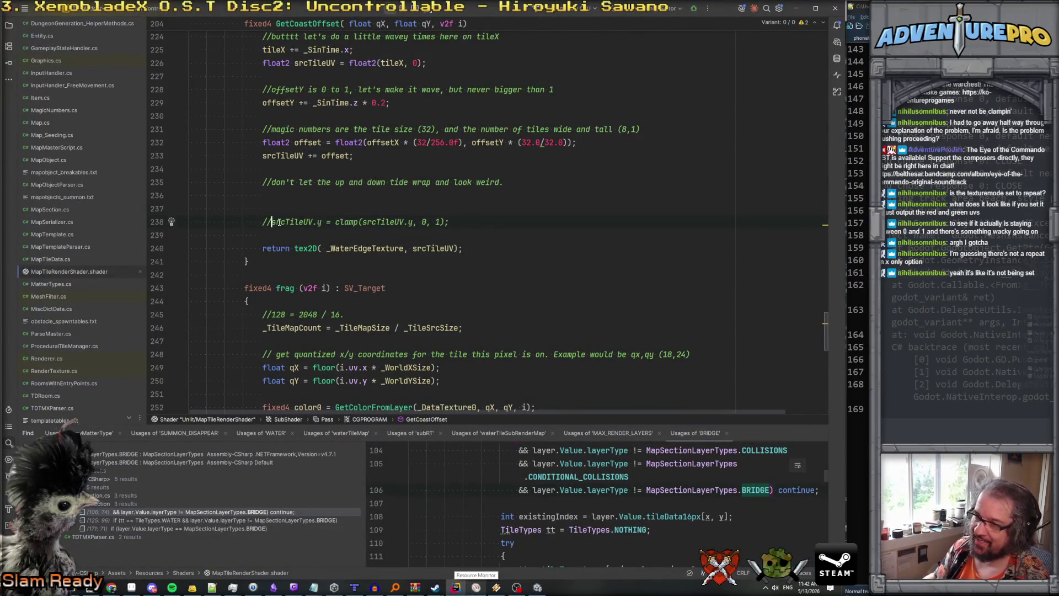
key("ctrl+slash")
key("Up")
key("Up")
key("Up")
key("Down")
key("Down")
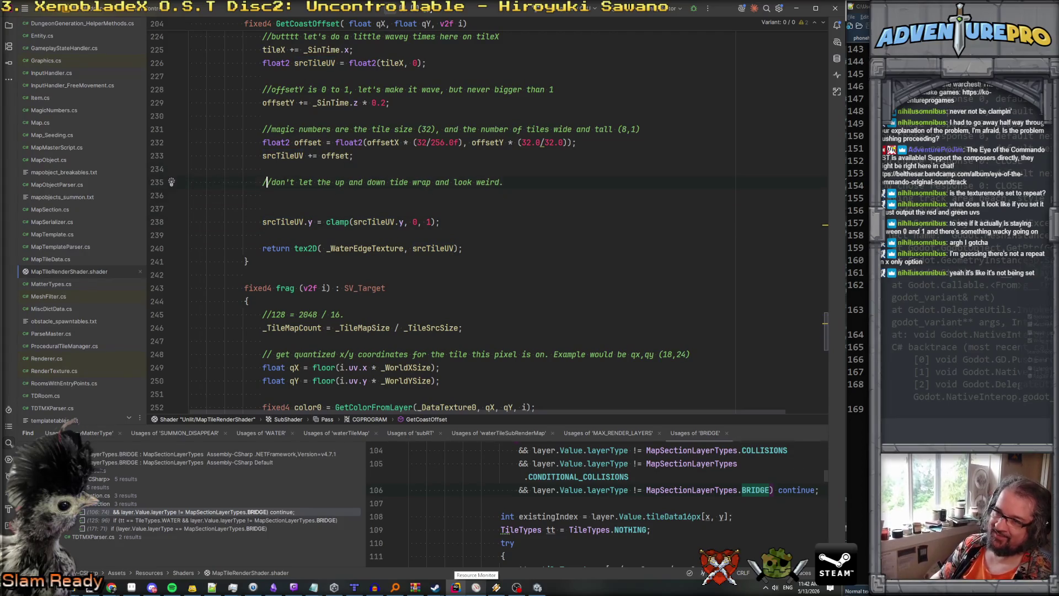
key("Delete")
key("Delete")
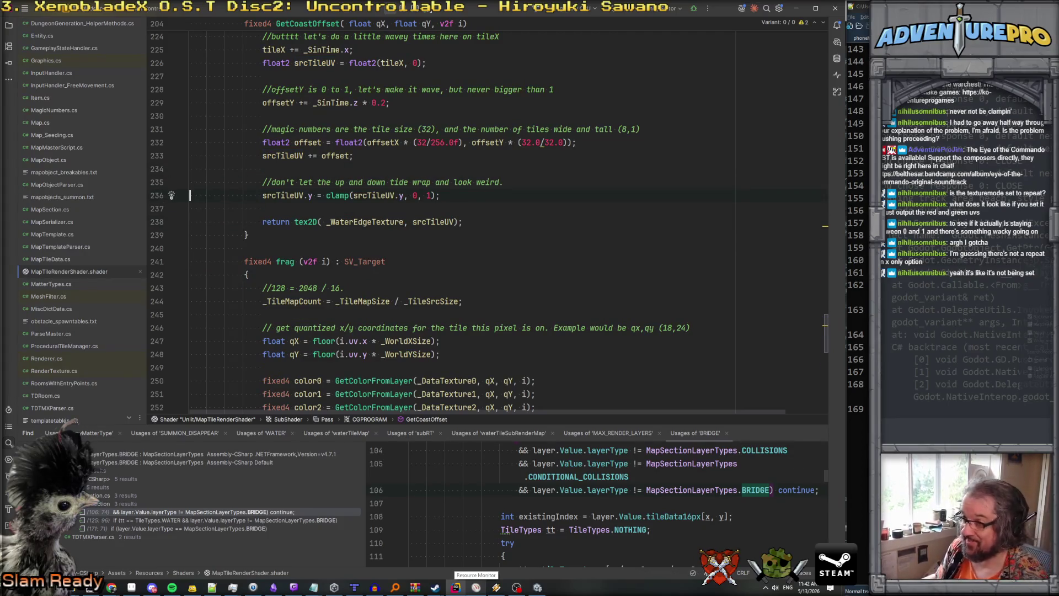
key("alt+Tab")
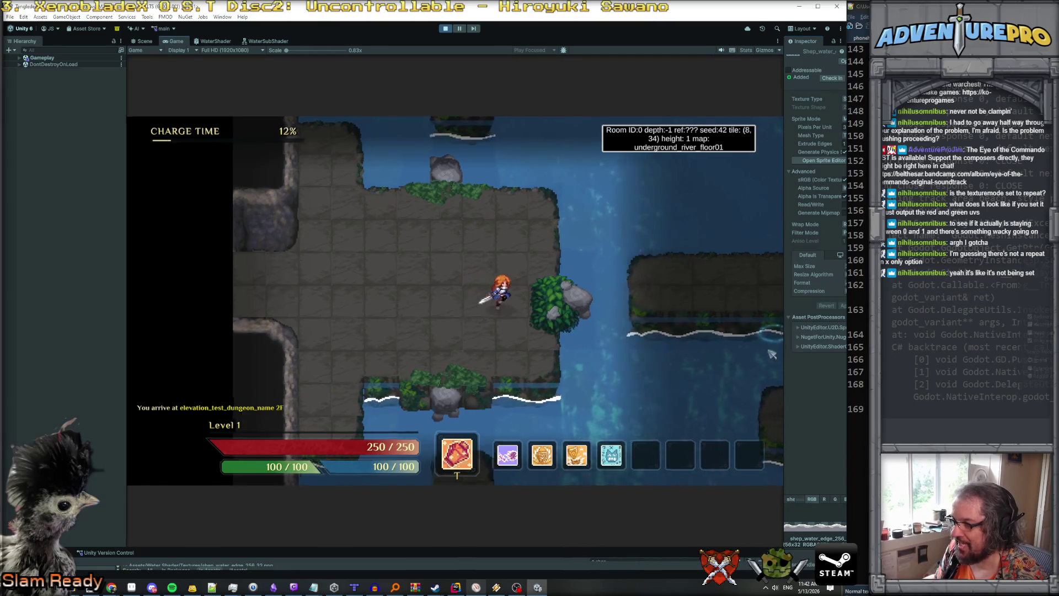
Try Clamp wrap mode on shep_water_edge_256_32, then set it back to Repeat.
left_click_drag(785, 356, 618, 353)
left_click(727, 225)
left_click(727, 243)
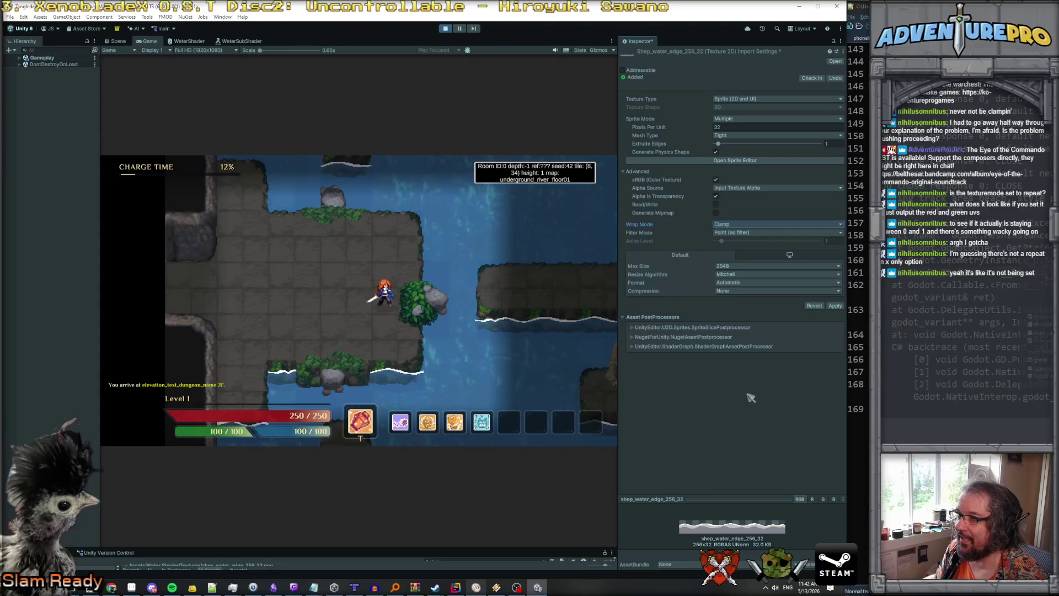
key("ctrl+s")
left_click(684, 348)
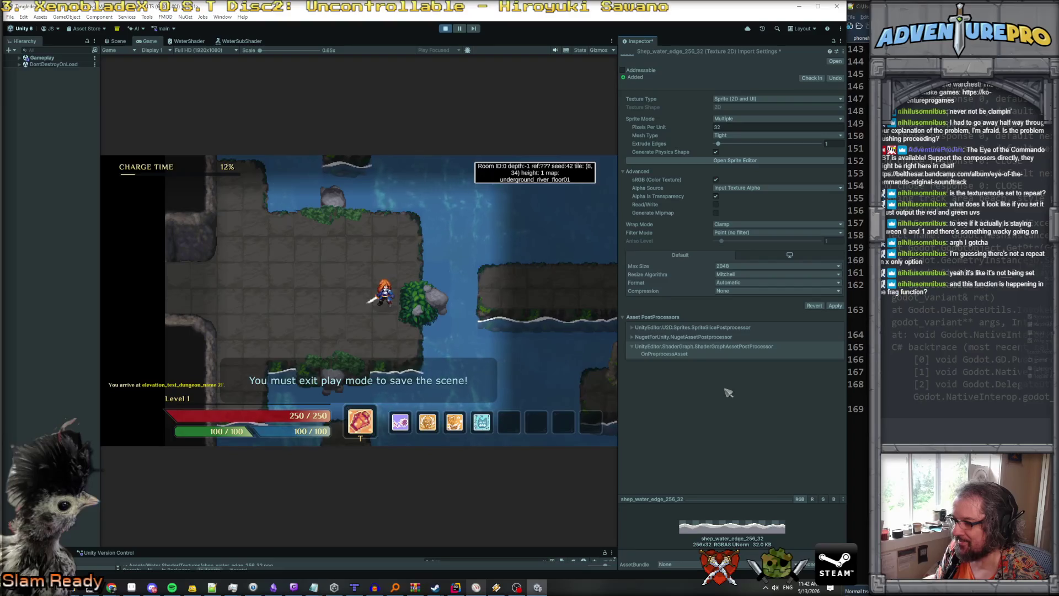
left_click(733, 224)
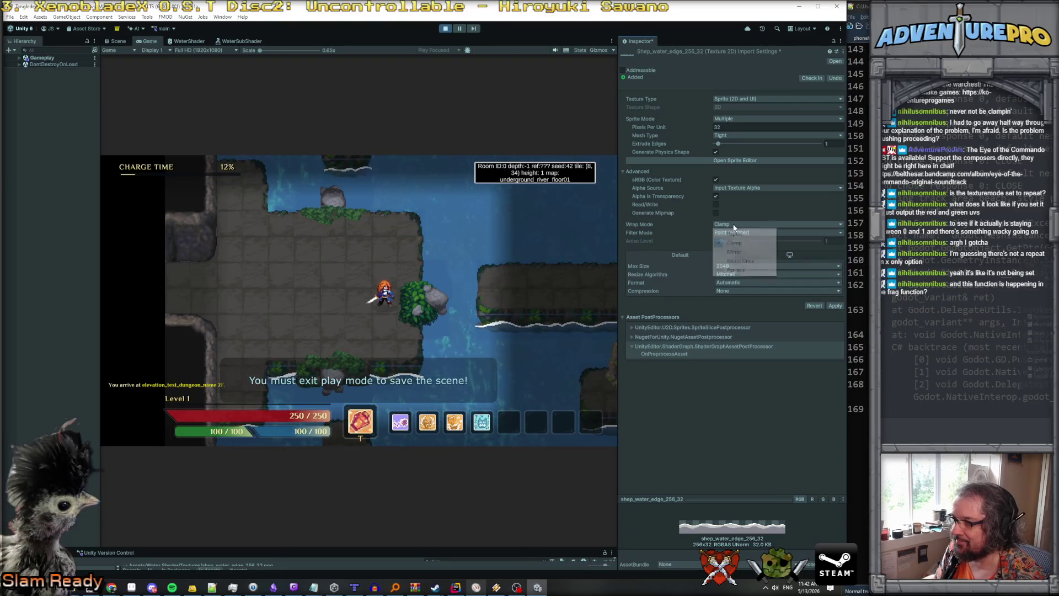
left_click(735, 231)
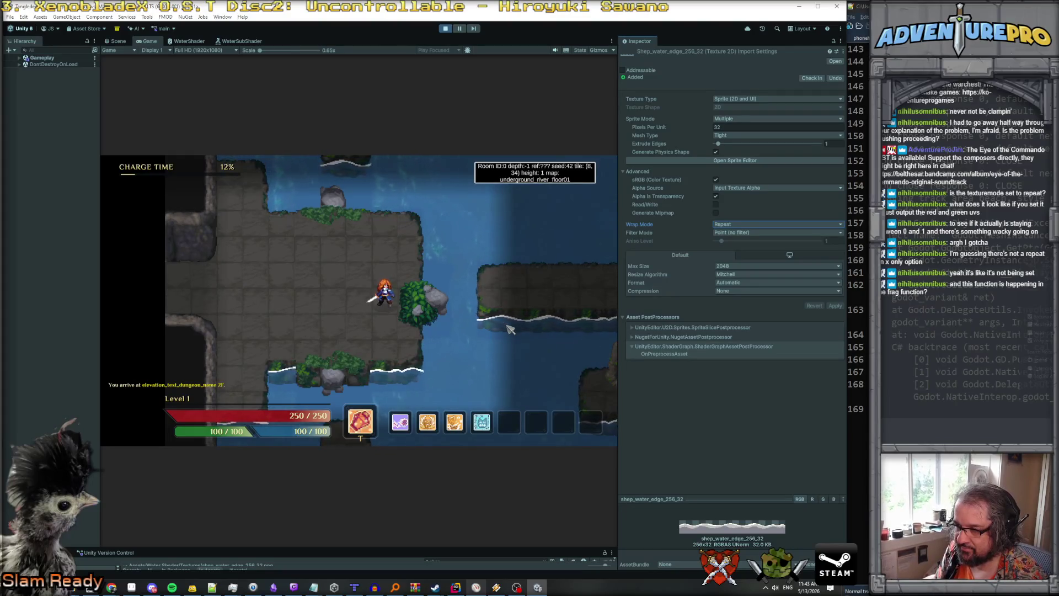
key("alt+Tab")
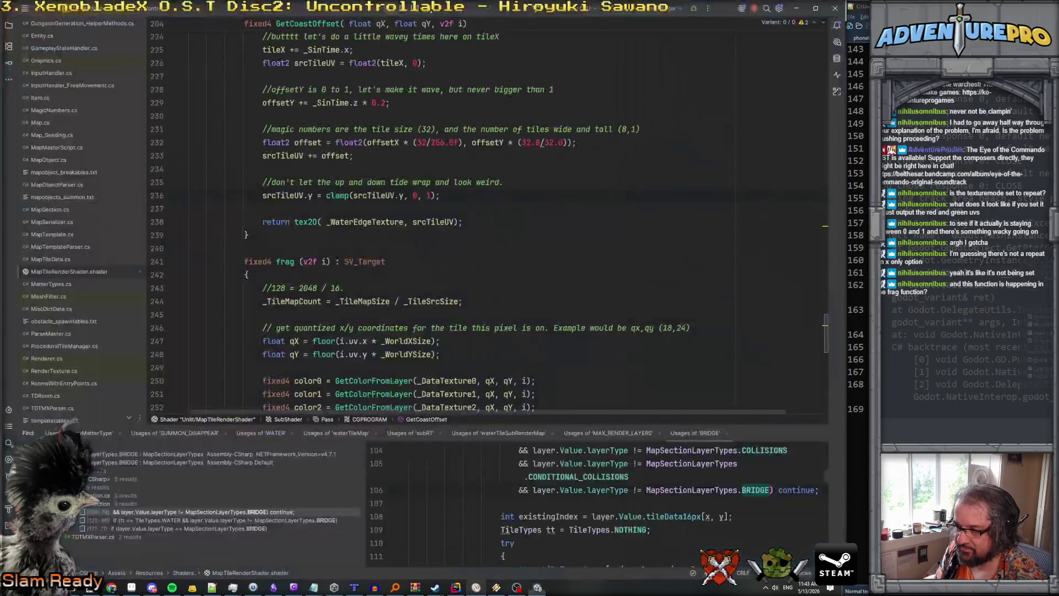
left_click(381, 222)
left_click(444, 222)
left_click(435, 221)
scroll(359, 200, "up", 5)
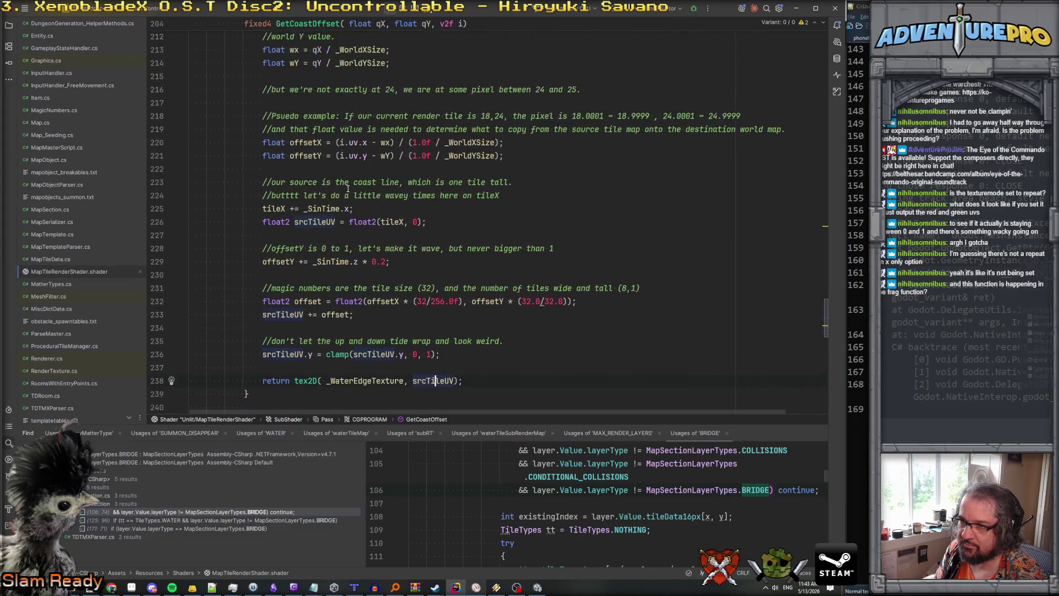
left_click(337, 222)
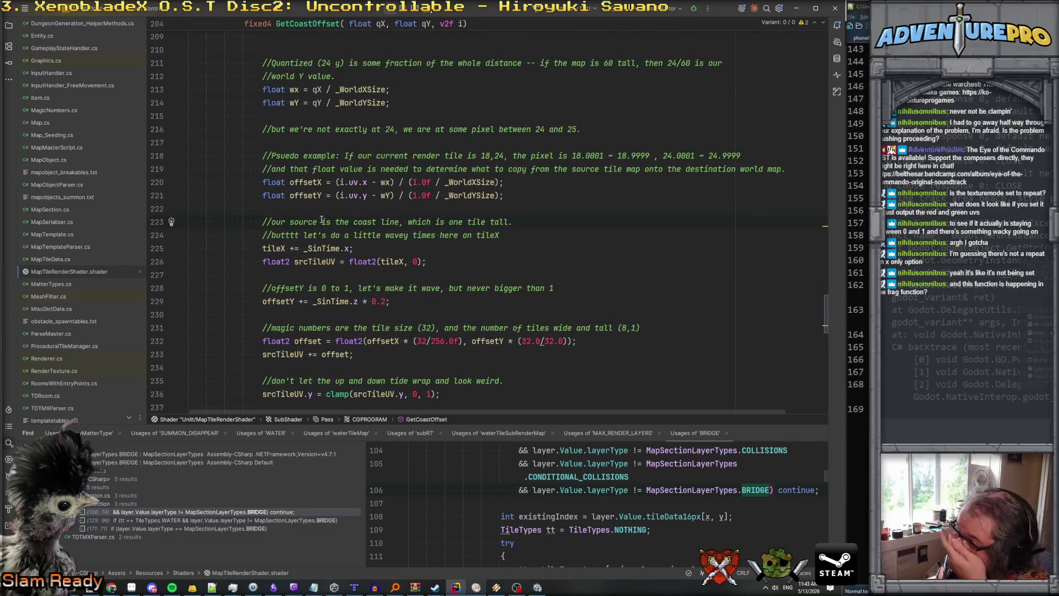
left_click(313, 197)
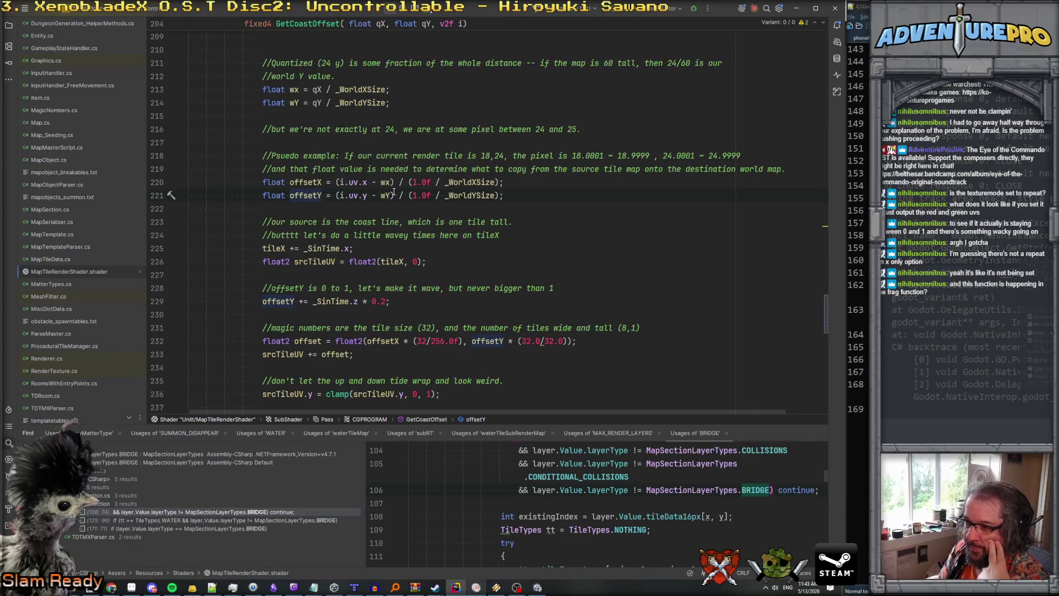
left_click(323, 248)
left_click(324, 261)
left_click(304, 263)
left_click(285, 303)
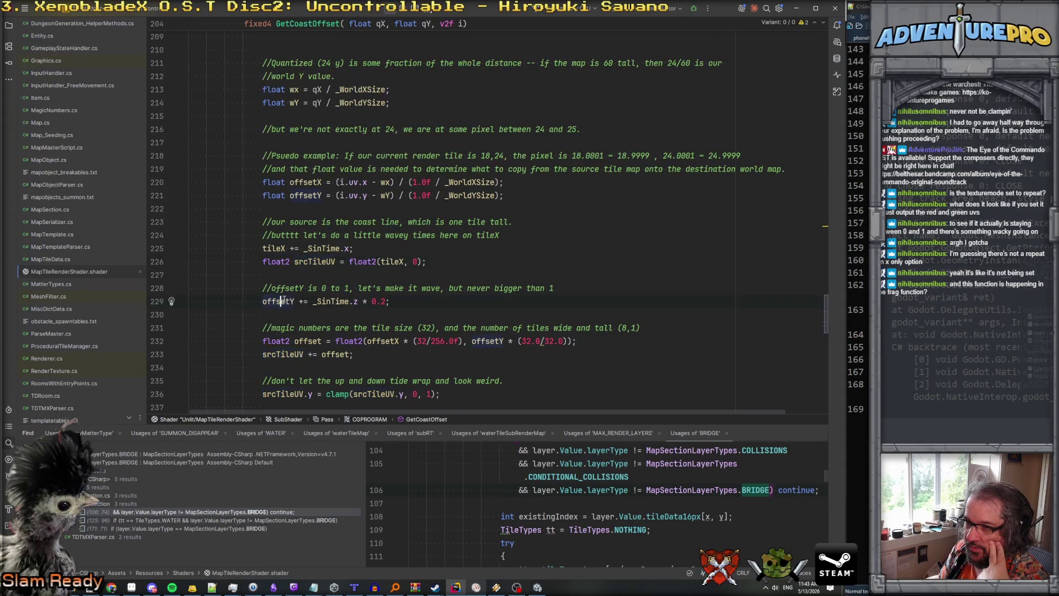
left_click(320, 302)
key("Left")
key("Left")
key("Left")
left_click(349, 302)
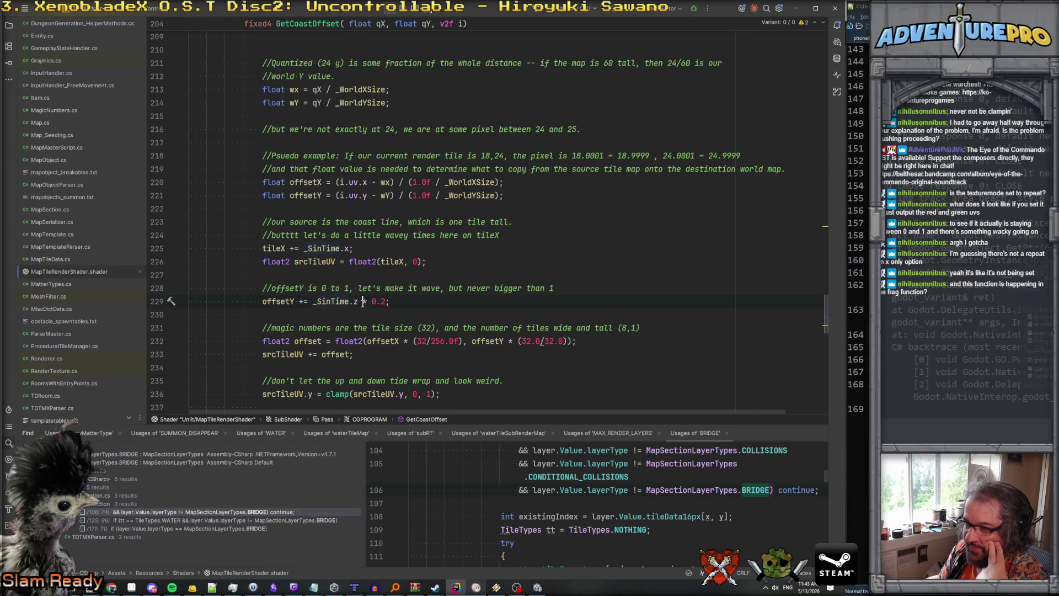
left_click(436, 304)
scroll(436, 305, "down", 2)
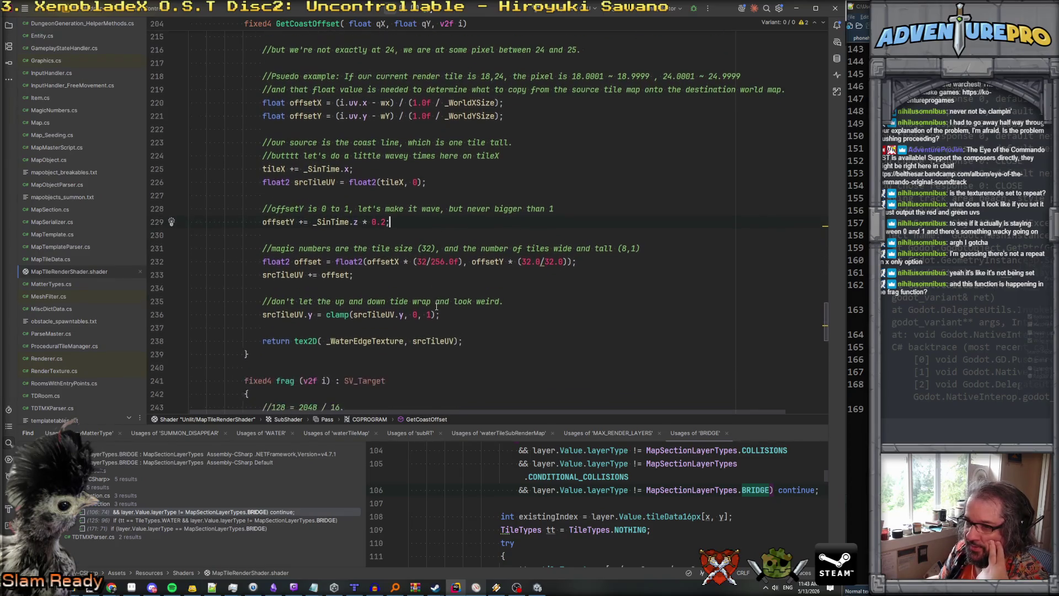
left_click(313, 274)
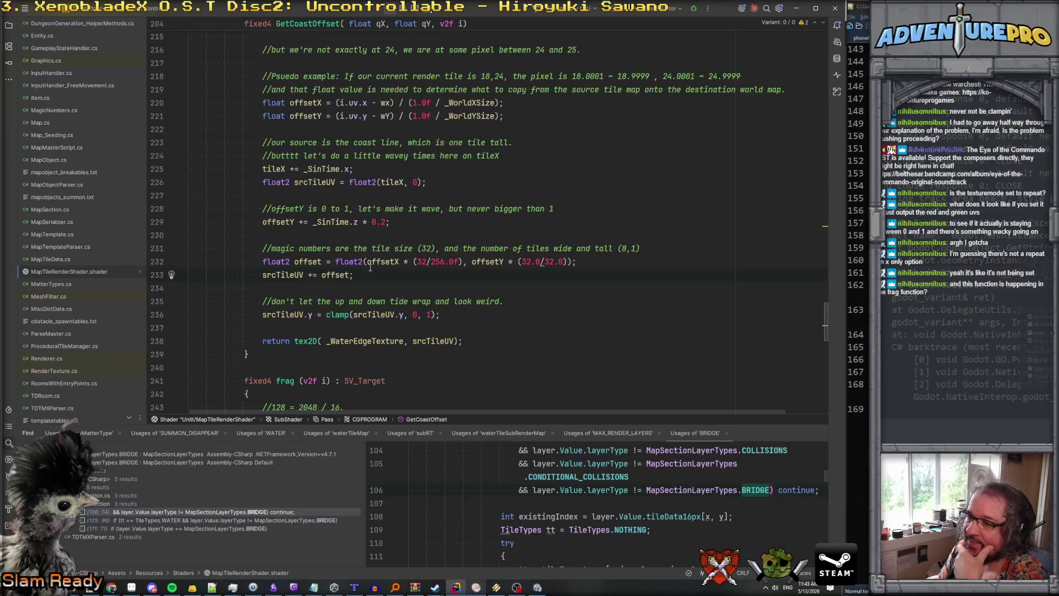
left_click(495, 261)
left_click(517, 261)
left_click(503, 262)
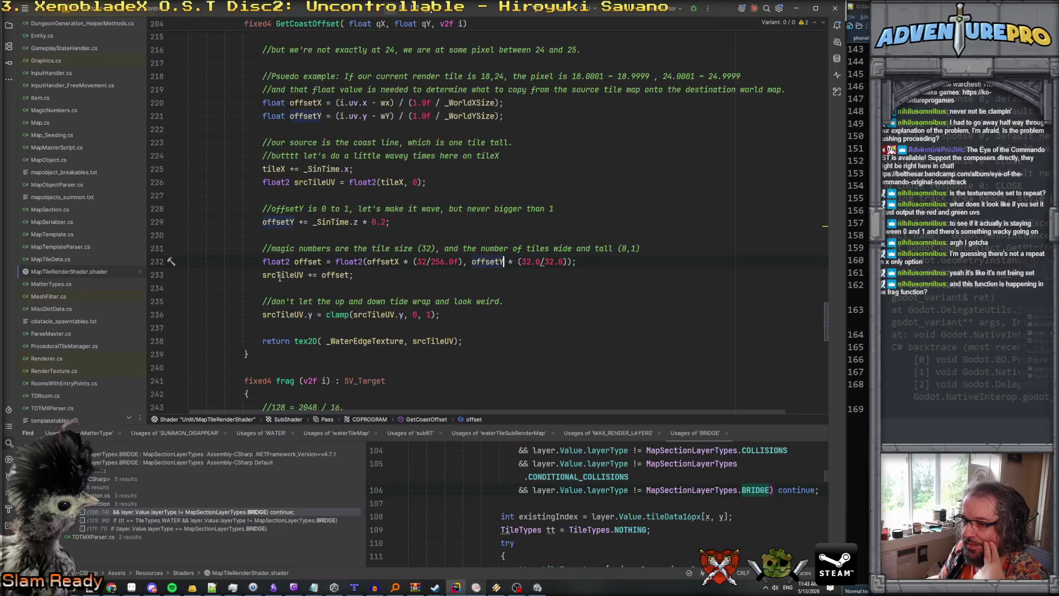
scroll(281, 275, "up", 8)
scroll(281, 274, "down", 5)
scroll(282, 275, "down", 2)
left_click(289, 314)
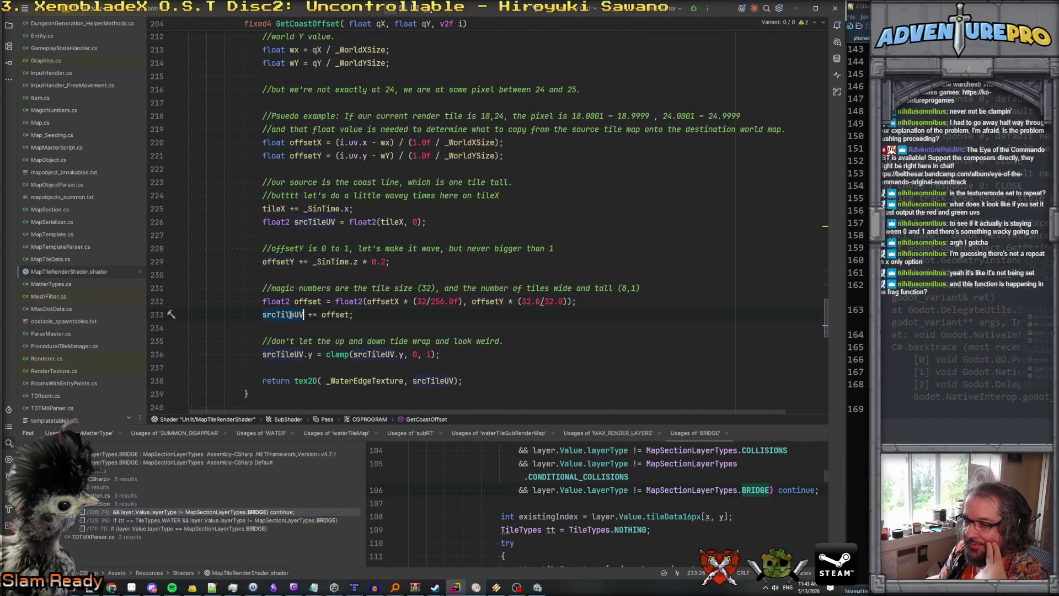
scroll(317, 282, "up", 1)
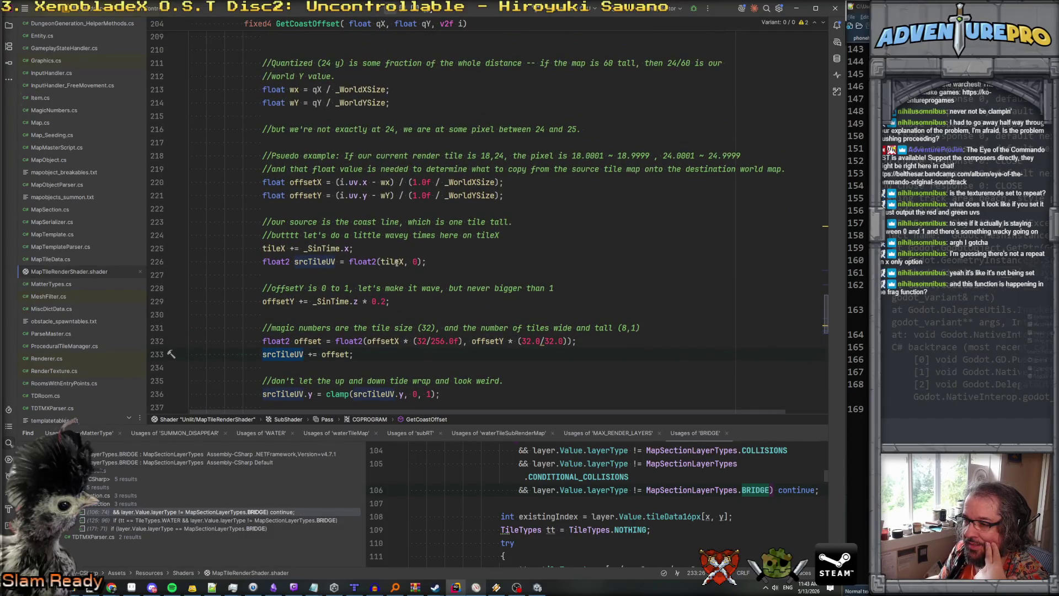
scroll(417, 265, "down", 2)
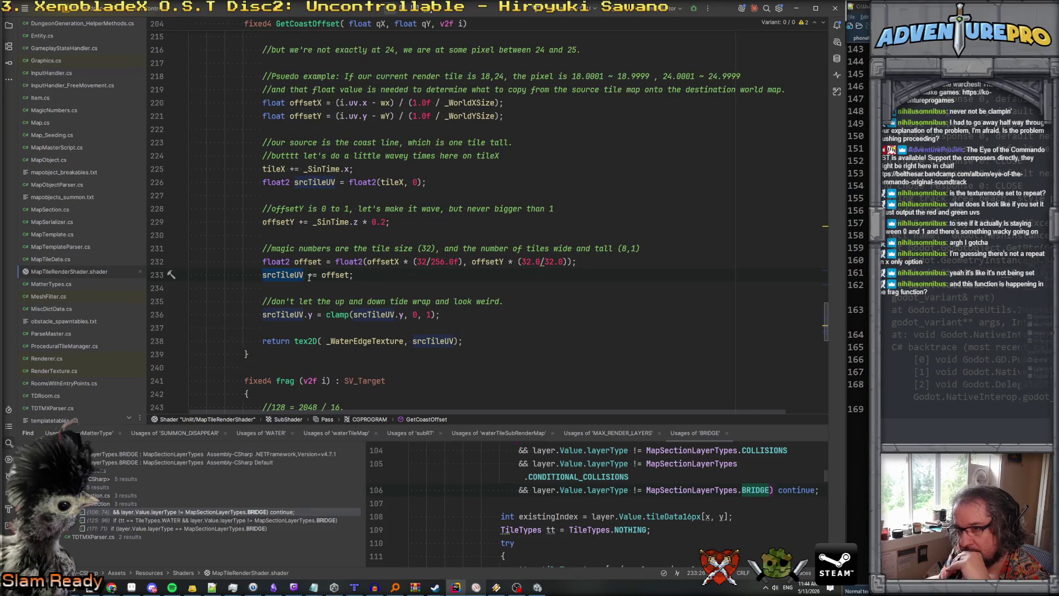
Review the offset, _SinTime and offsetY lines in GetCoastOffset, then bring up the Aseprite strip.
left_click(316, 261)
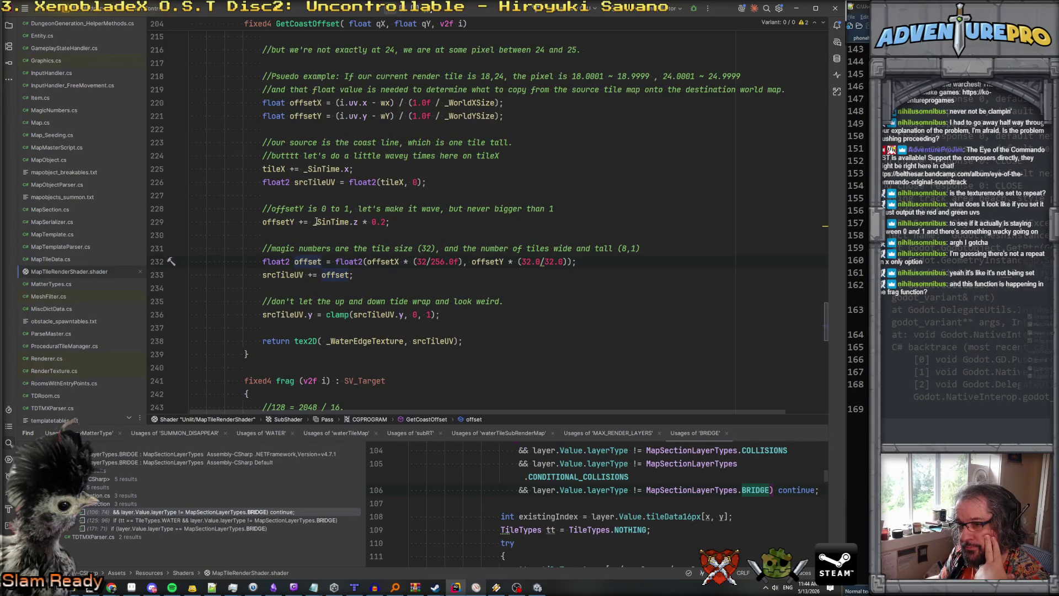
mouse_move(313, 223)
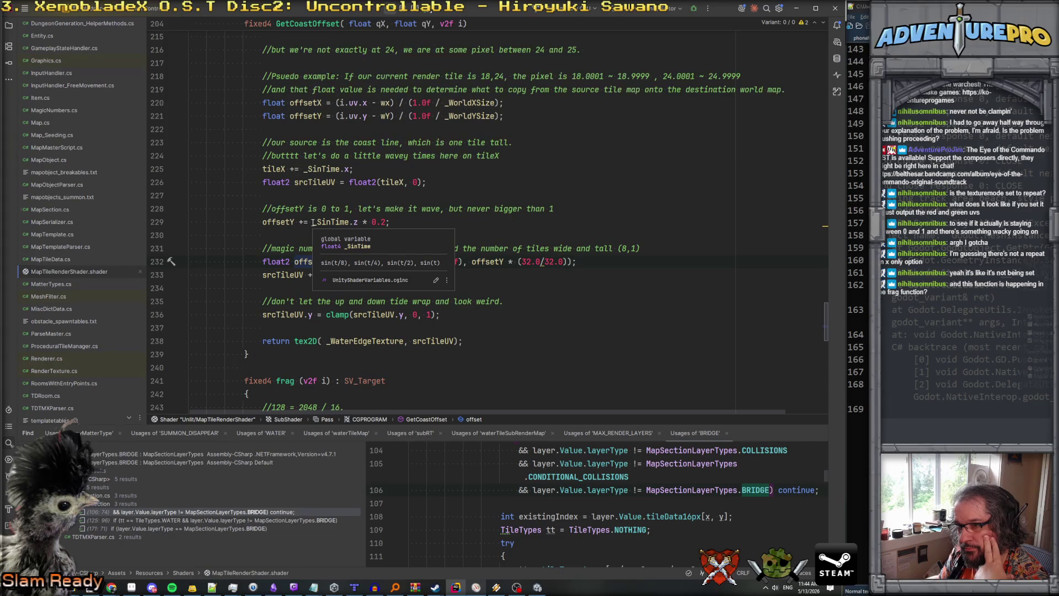
left_click(312, 222)
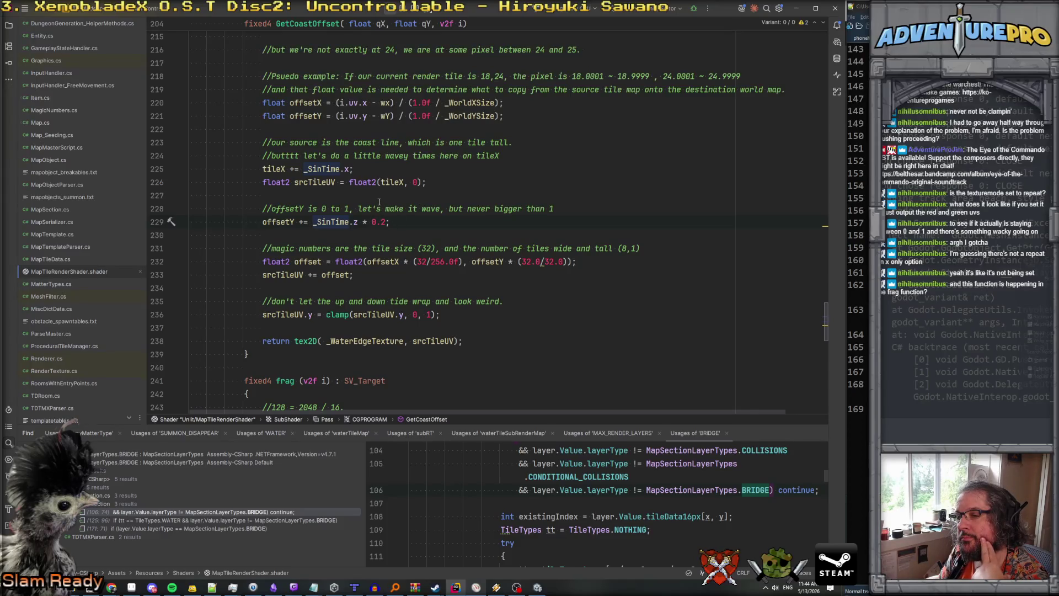
double_click(274, 221)
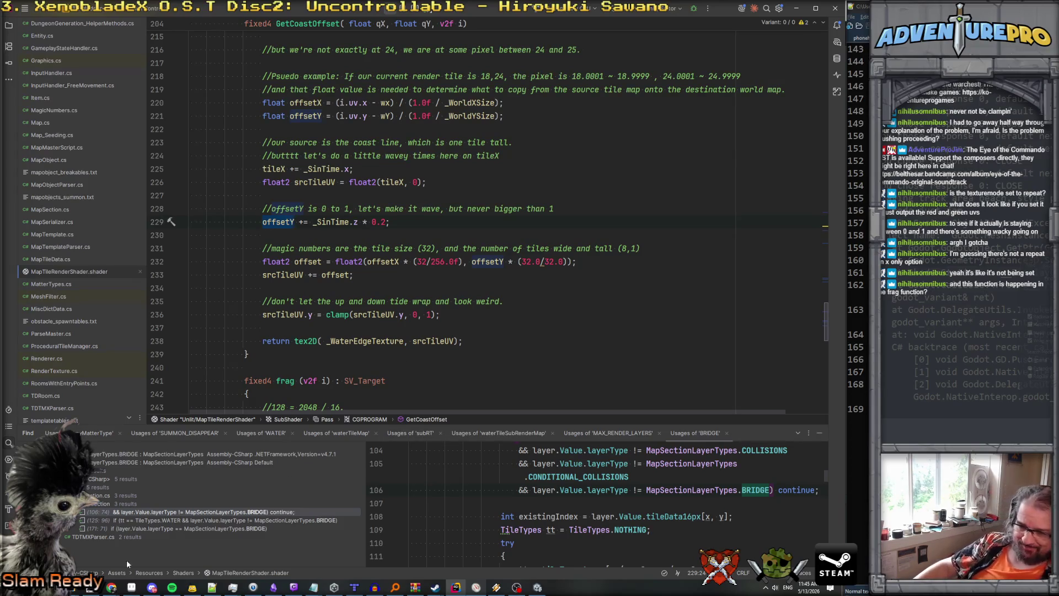
left_click(131, 587)
scroll(268, 209, "left", 5)
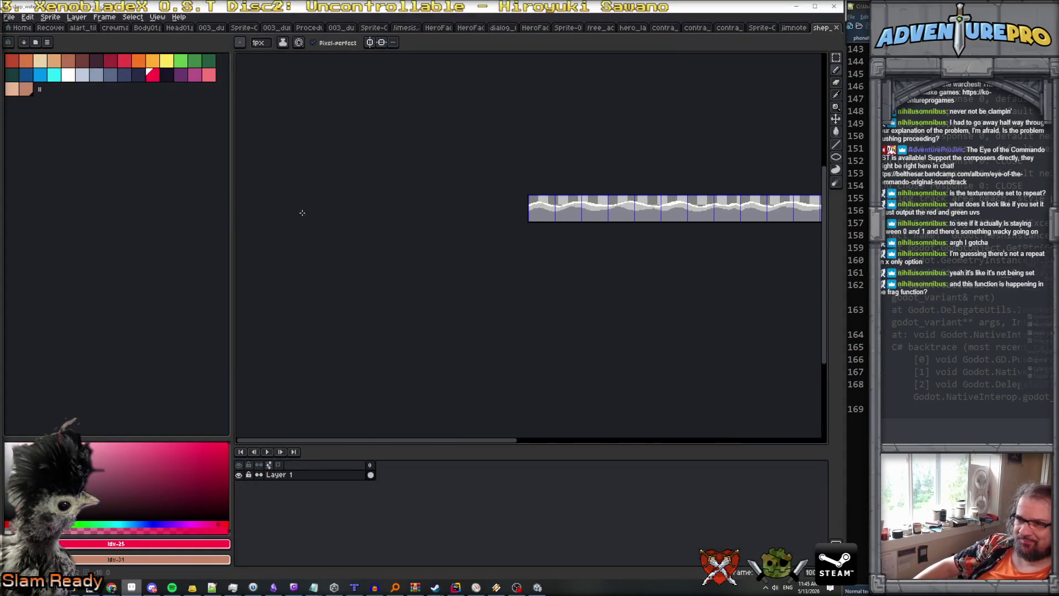
Compare the zoomed wave-edge strip with the game, then enlarge the game view by narrowing the Inspector.
scroll(487, 172, "up", 4)
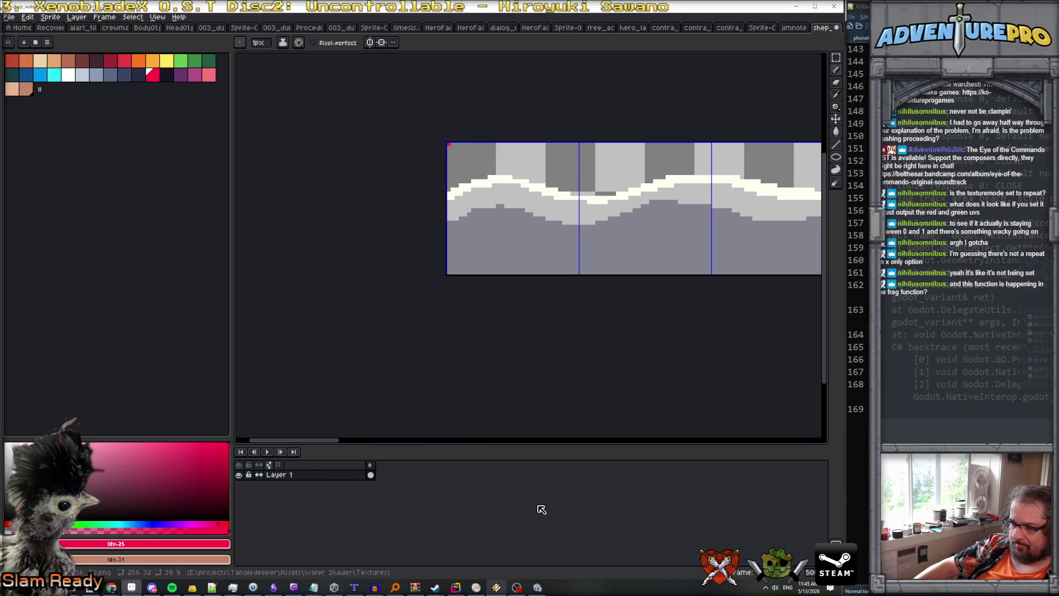
scroll(565, 419, "down", 3)
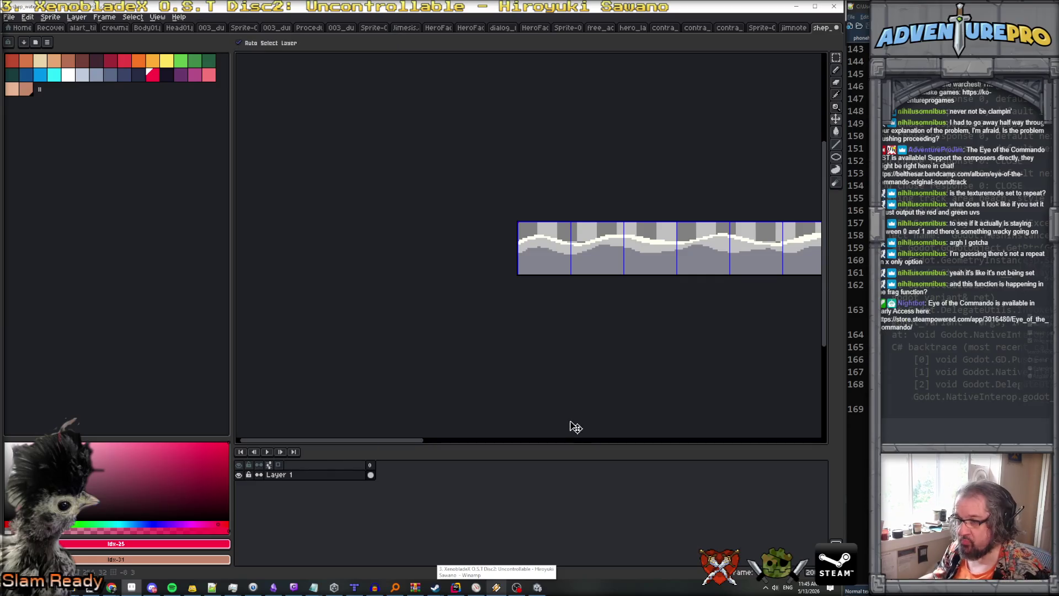
key("alt+Tab")
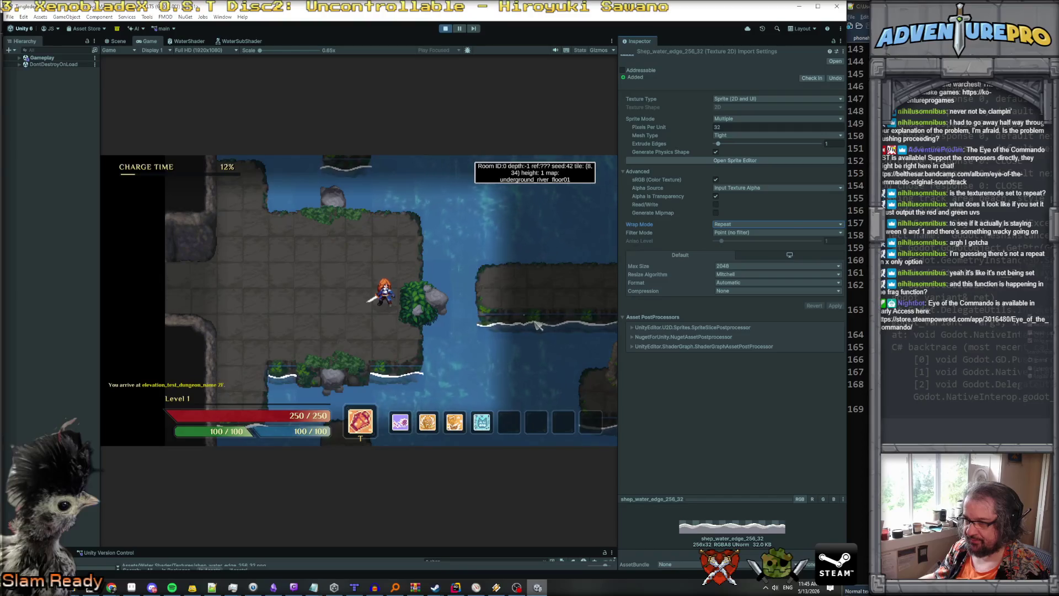
key("alt+Tab")
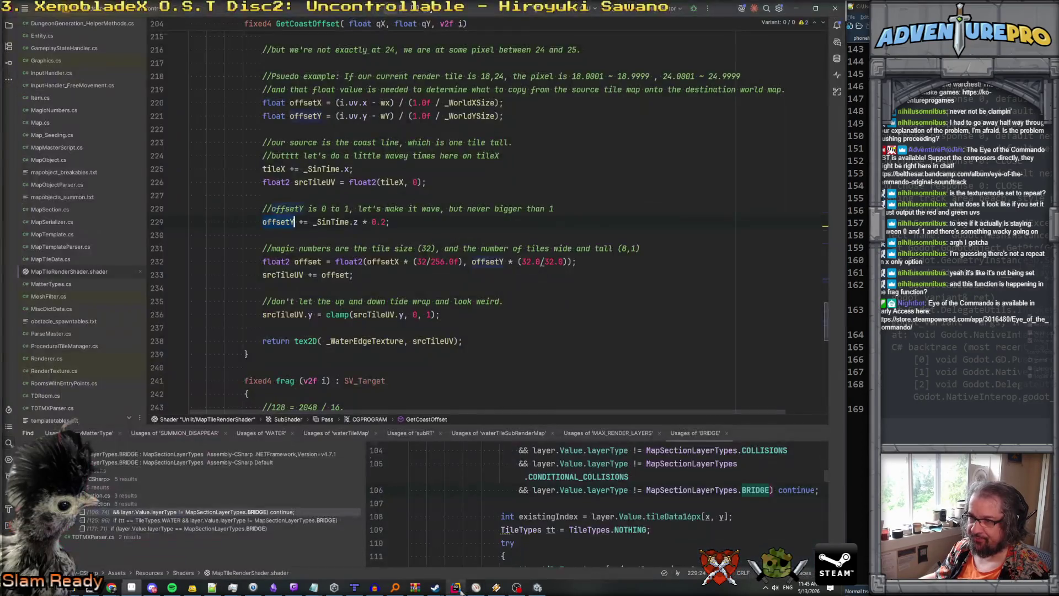
left_click(455, 588)
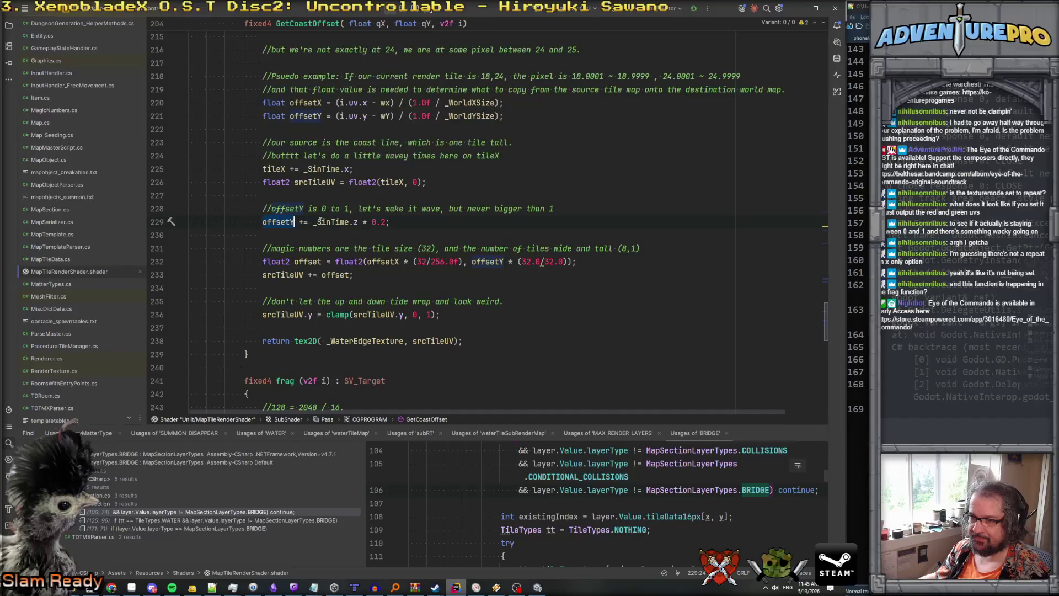
mouse_move(313, 221)
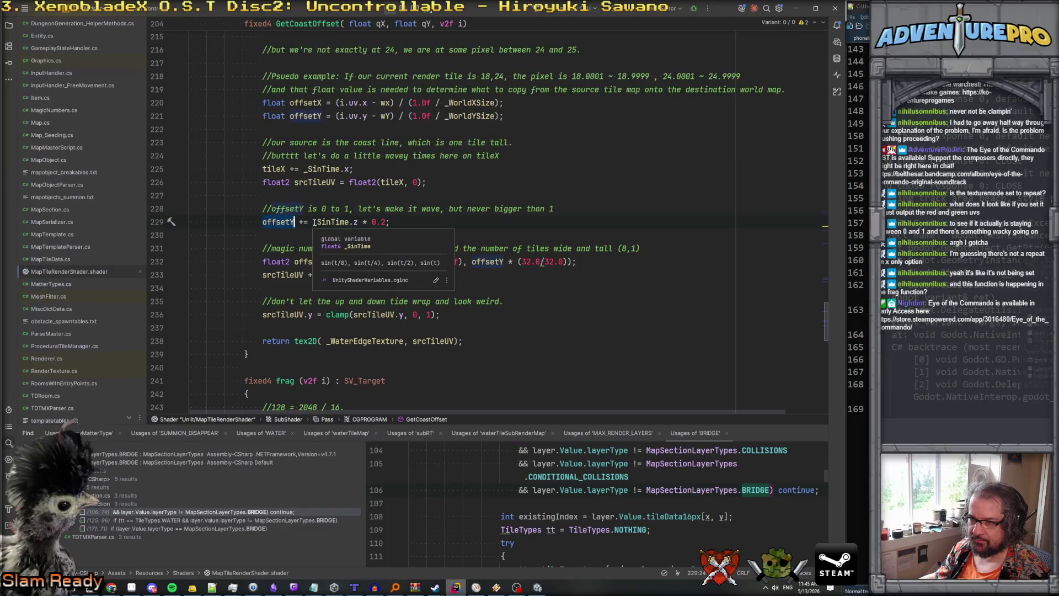
key("alt+Tab")
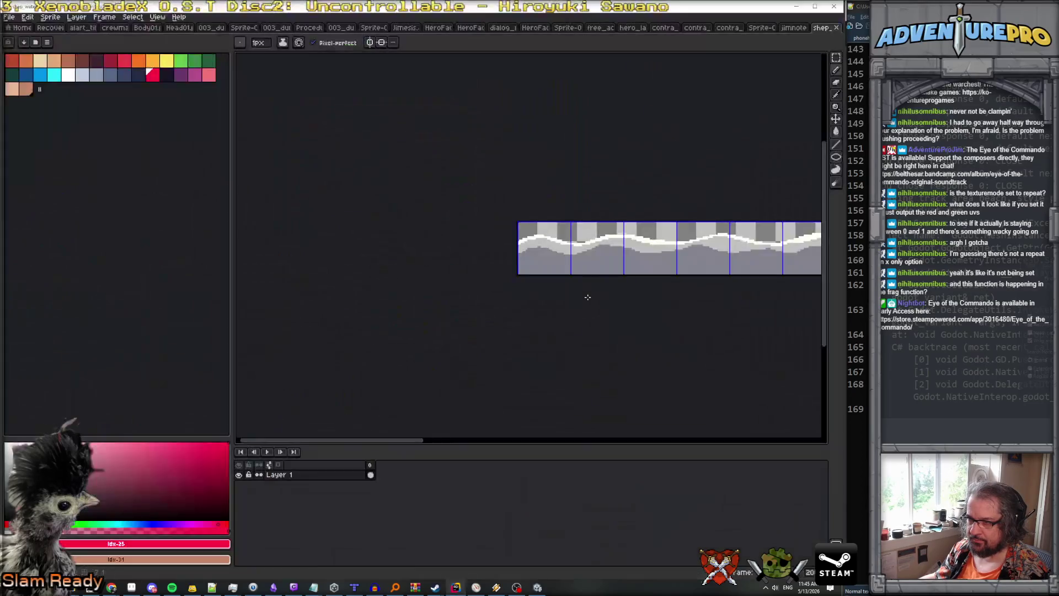
key("alt+Tab")
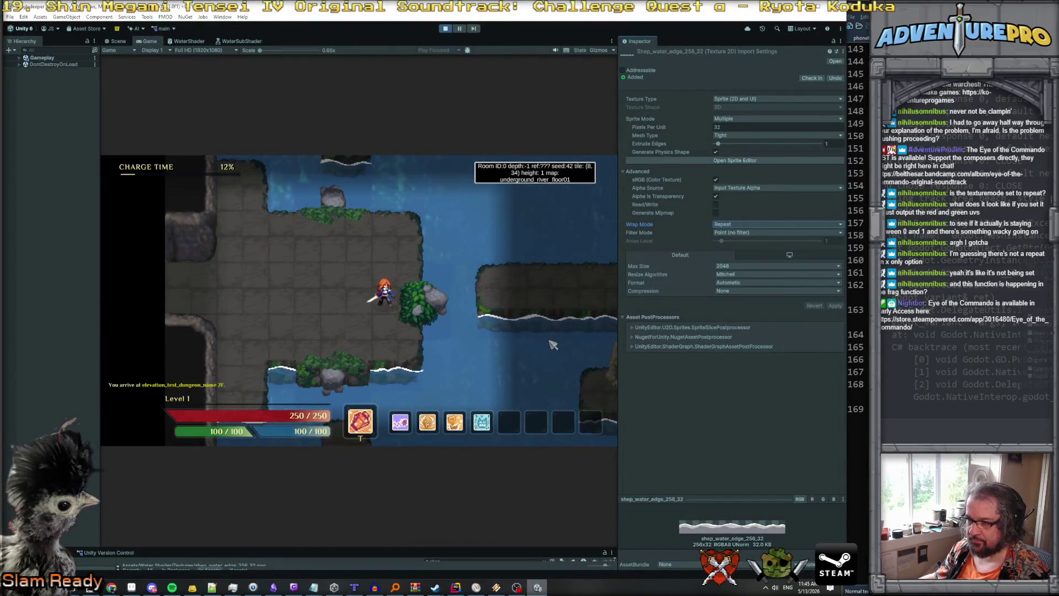
left_click_drag(621, 361, 800, 386)
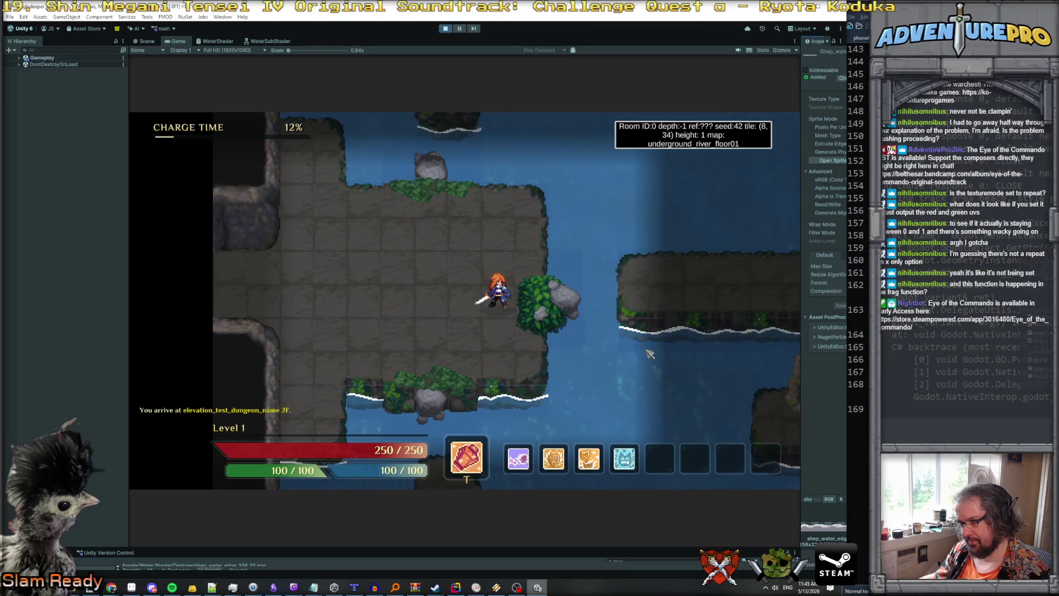
Delete blank line 279 and multiply line 278's fixed4(1,1,1,1) coast colour by retColor.a.
left_click(456, 586)
scroll(475, 316, "down", 15)
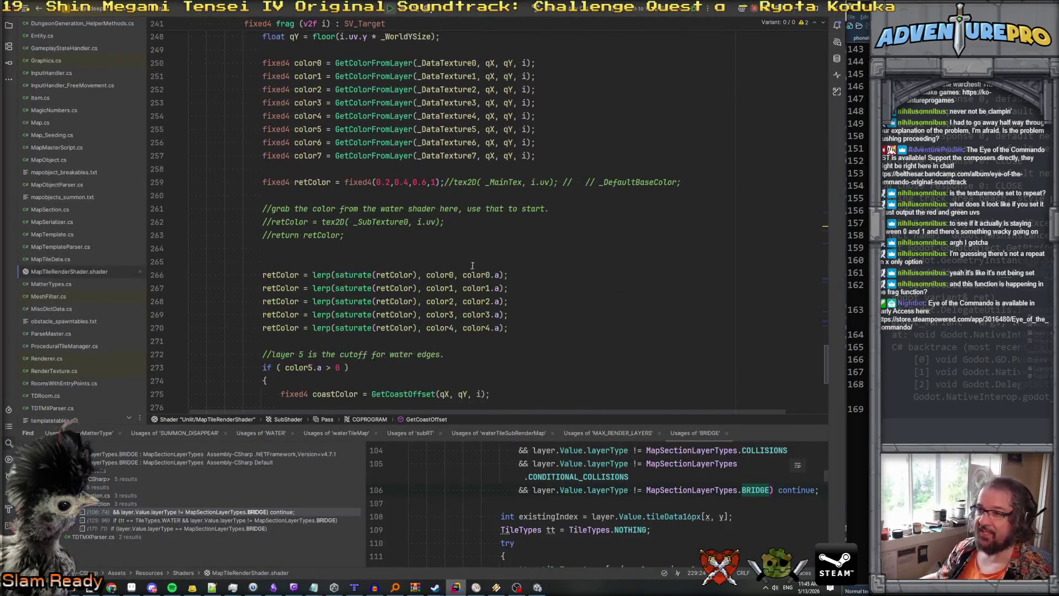
scroll(468, 244, "down", 1)
left_click(388, 210)
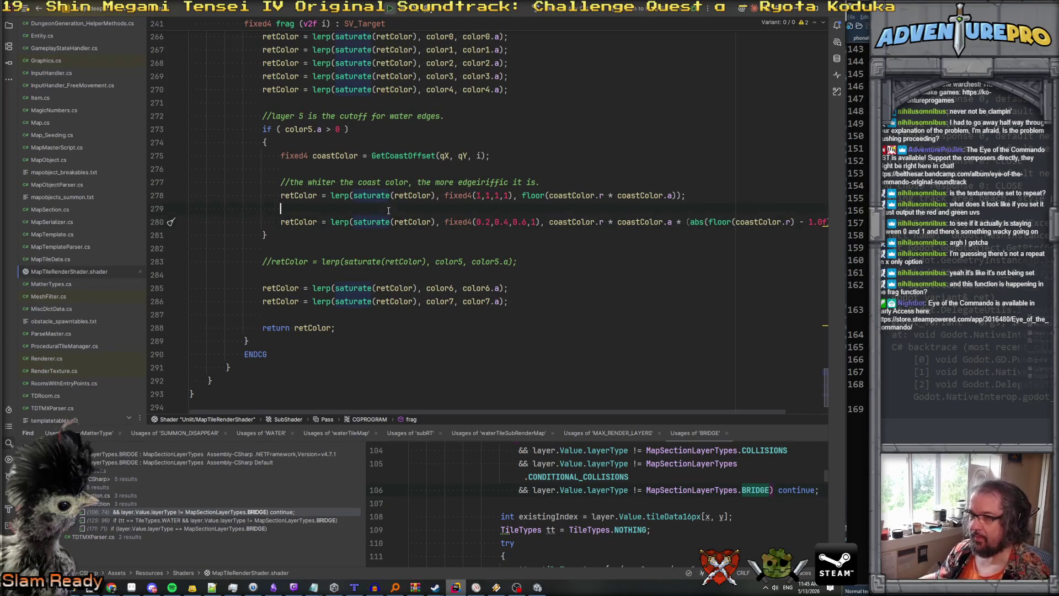
left_click(697, 192)
key("BackSpace")
key("BackSpace")
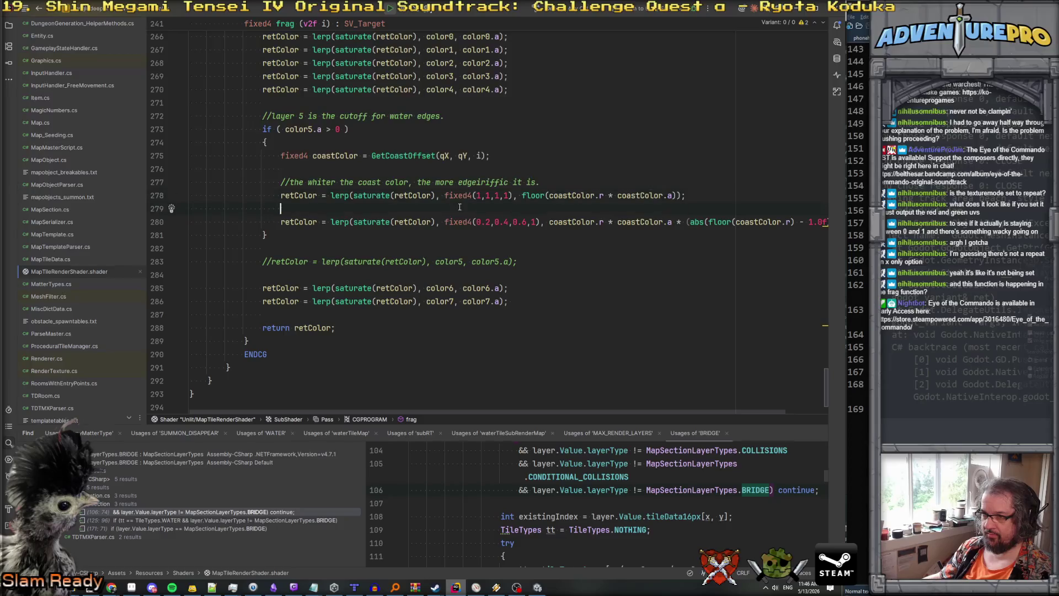
key("Delete")
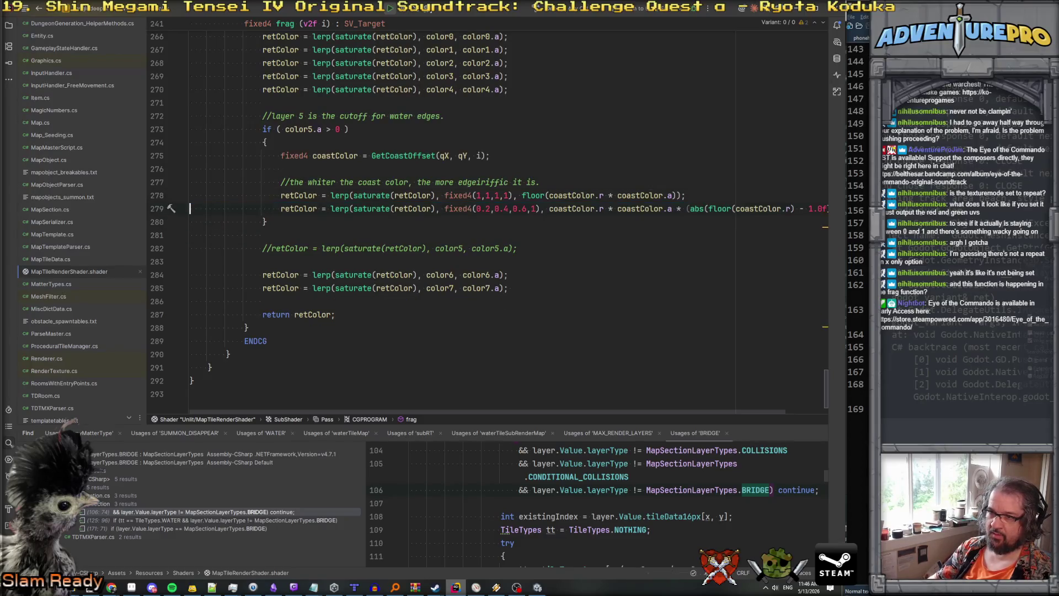
left_click(435, 196)
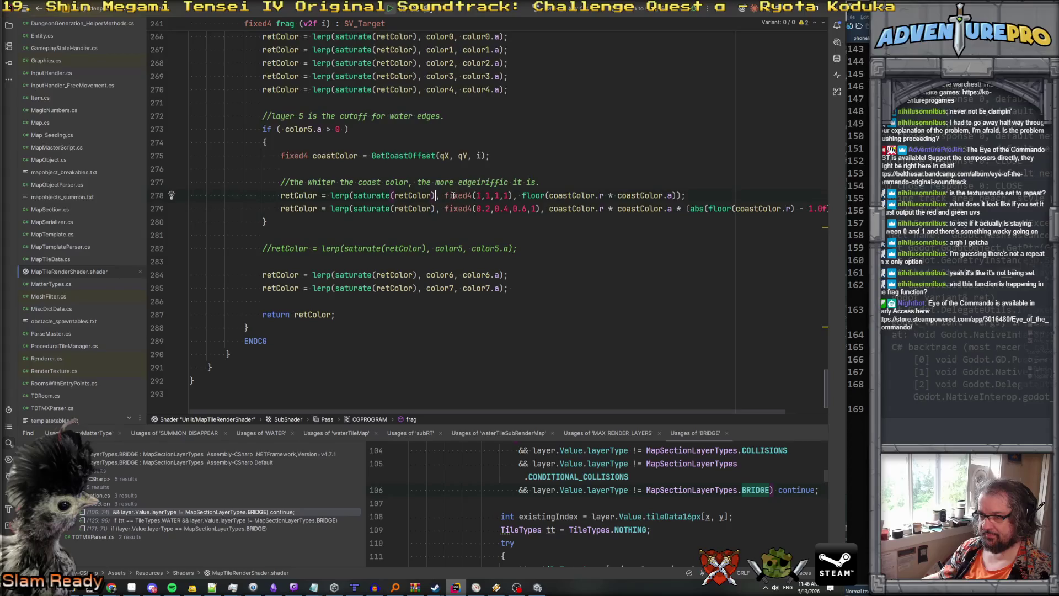
type("* retColor.")
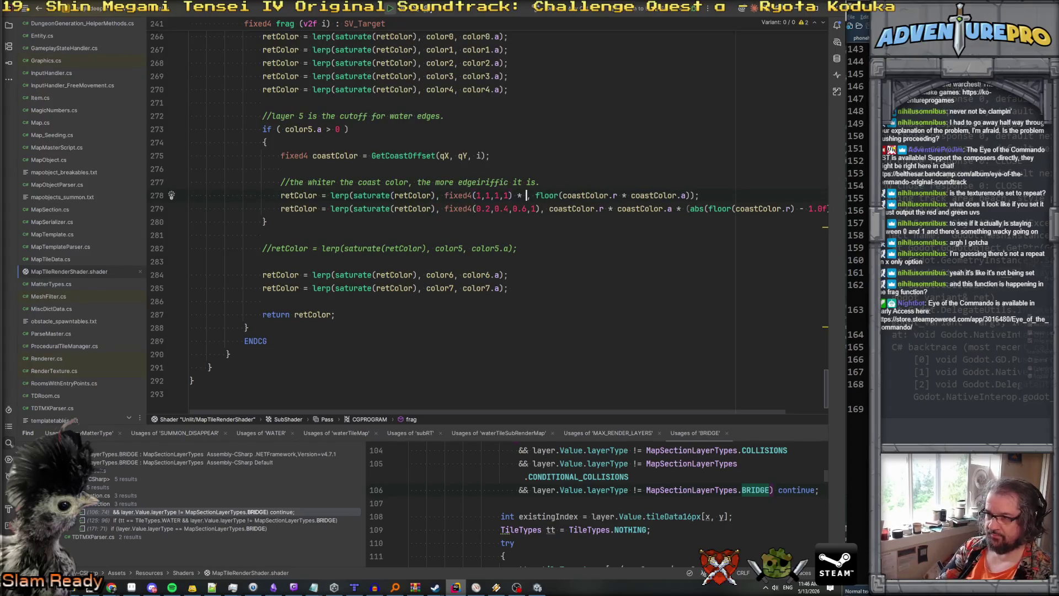
type("a")
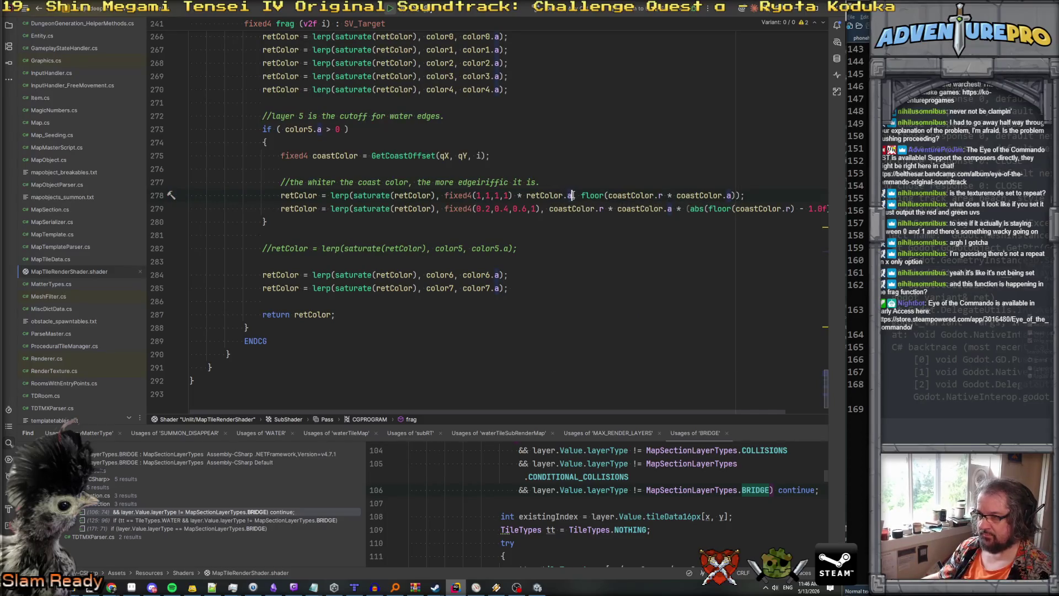
type("* retColor.a")
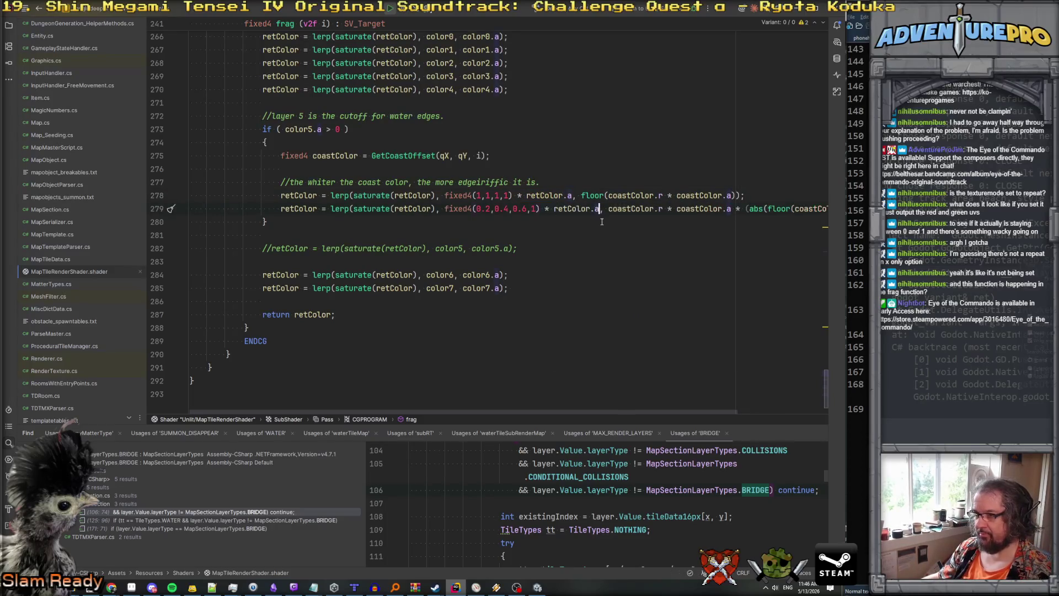
key("ctrl+z")
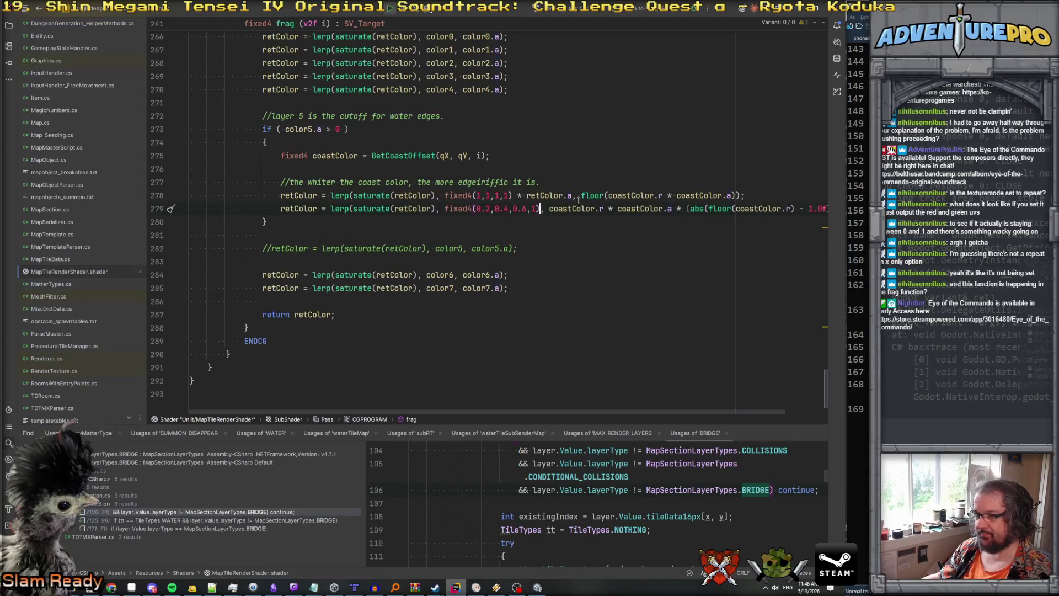
key("alt+Tab")
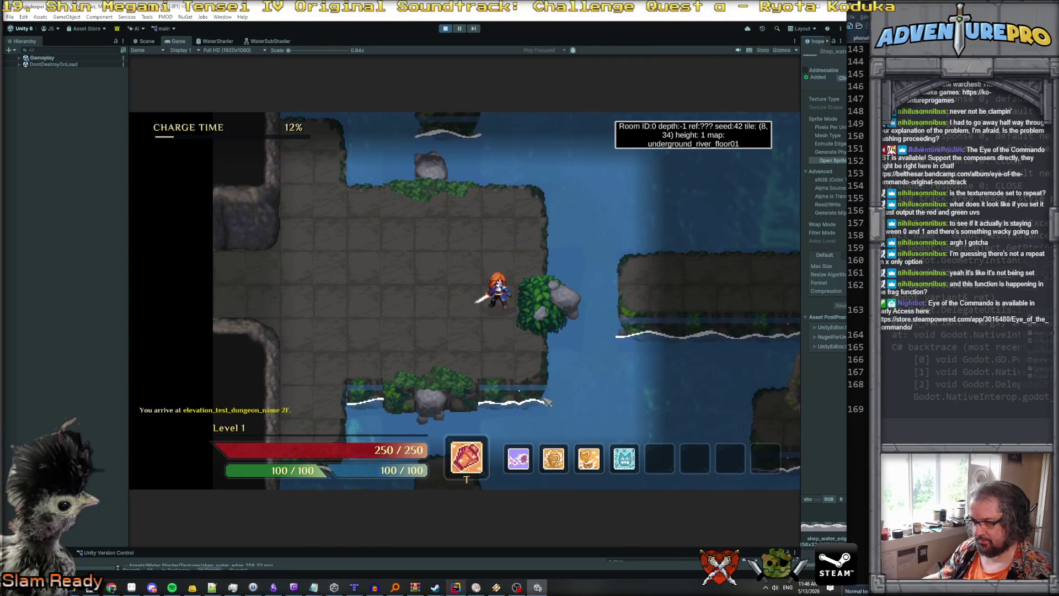
Change line 259's starting retColor from 0.2, 0.4, 0.6 to zeros and compare in game.
key("alt+Tab")
scroll(501, 193, "up", 7)
scroll(500, 193, "down", 1)
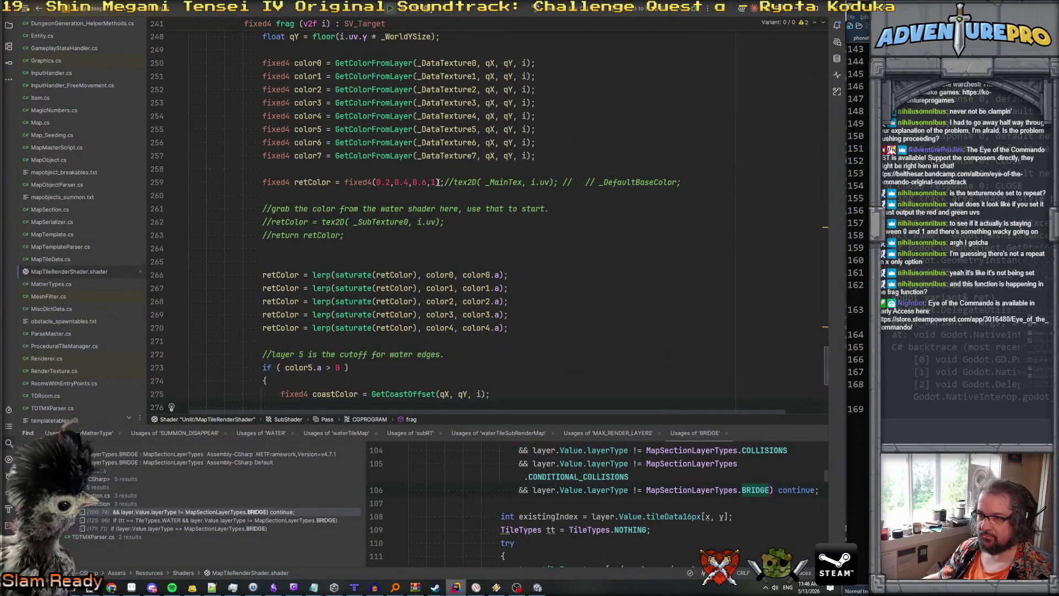
scroll(436, 182, "down", 2)
scroll(394, 159, "up", 1)
left_click(387, 142)
key("BackSpace")
type("0")
key("BackSpace")
type("0")
left_click(427, 143)
key("BackSpace")
type("0")
left_click(456, 151)
key("alt+Tab")
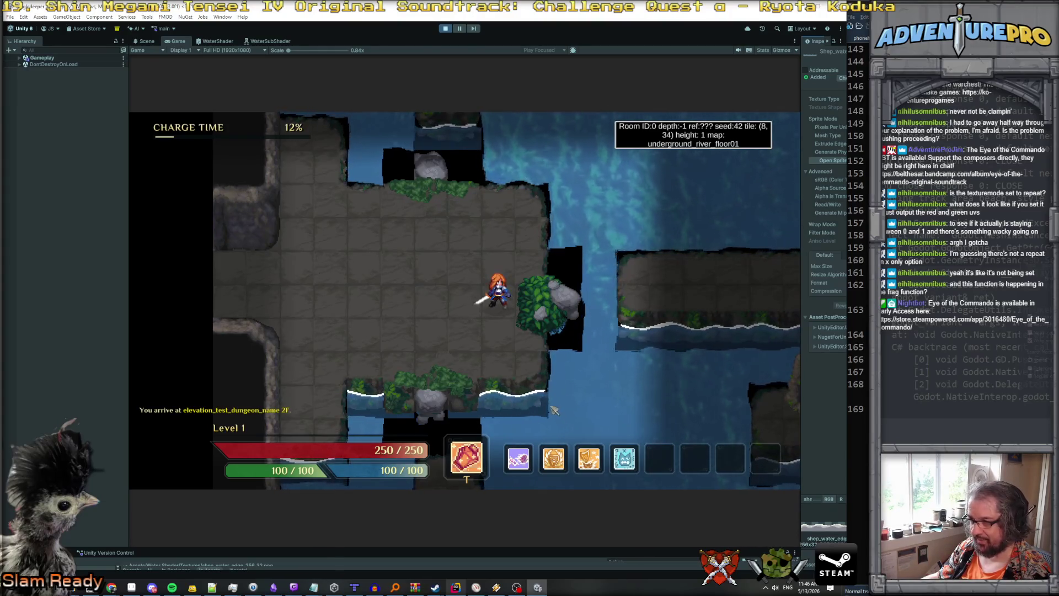
key("alt+Tab")
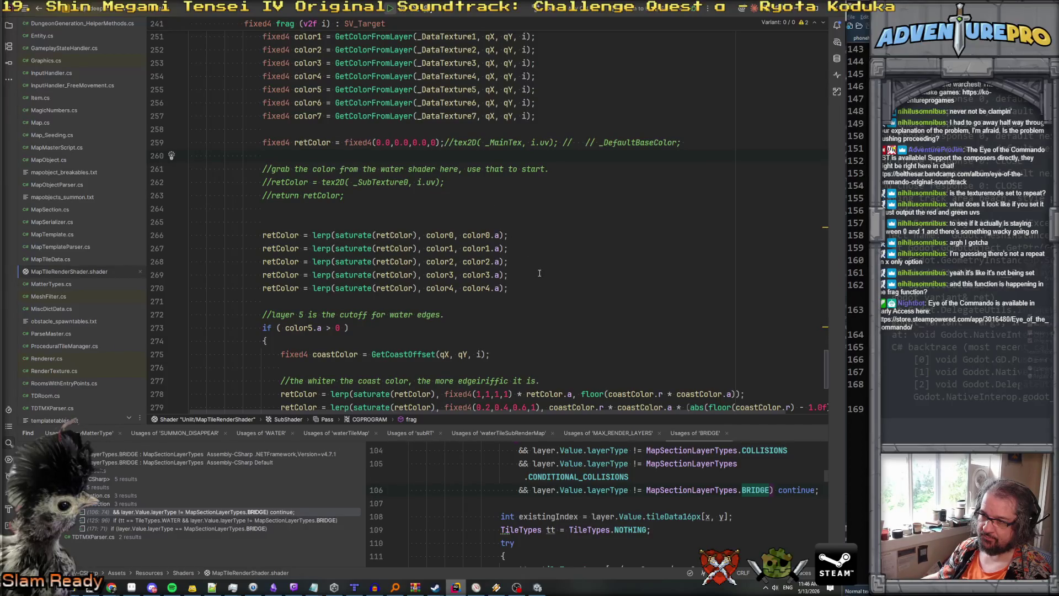
Add 'float alreadyAlpha = color0.a + color1.a + color2.a + color3.a + color4.a;' inside the layer 5 coast block.
scroll(539, 273, "down", 3)
scroll(539, 274, "up", 3)
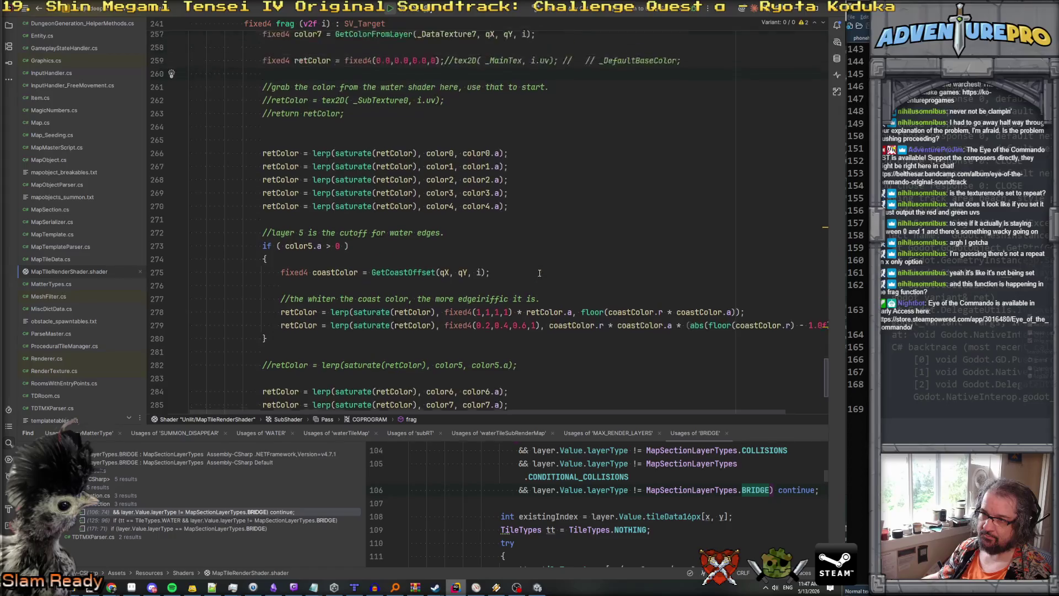
scroll(540, 273, "down", 2)
scroll(539, 273, "up", 3)
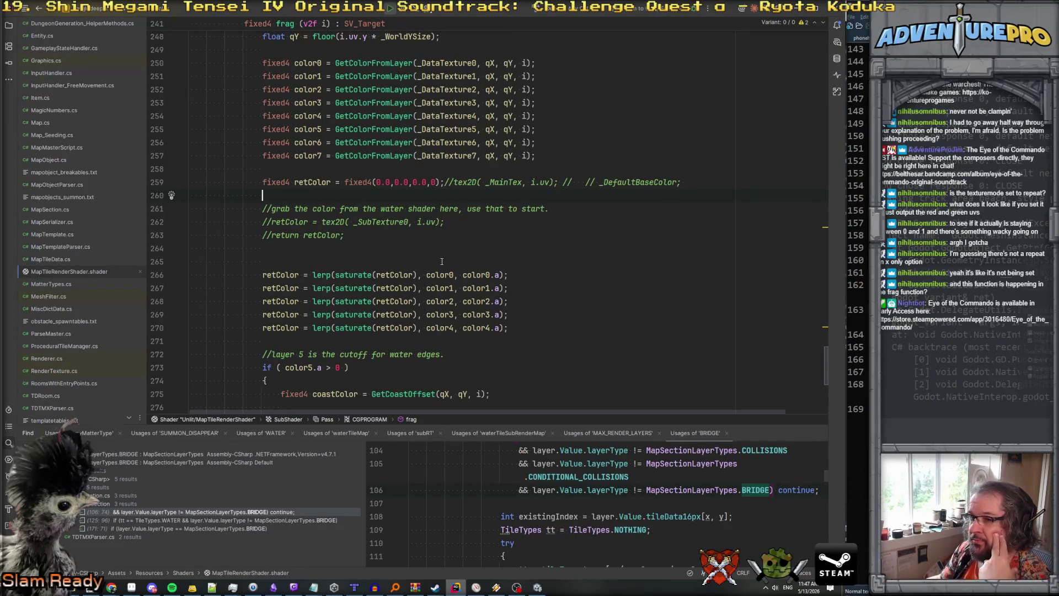
scroll(471, 271, "down", 2)
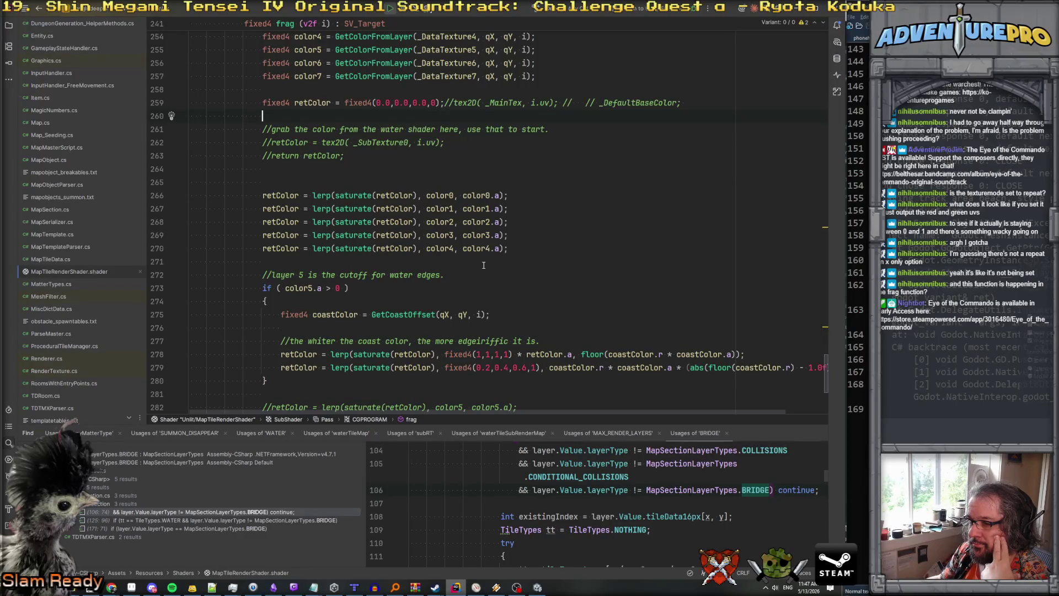
scroll(483, 266, "down", 2)
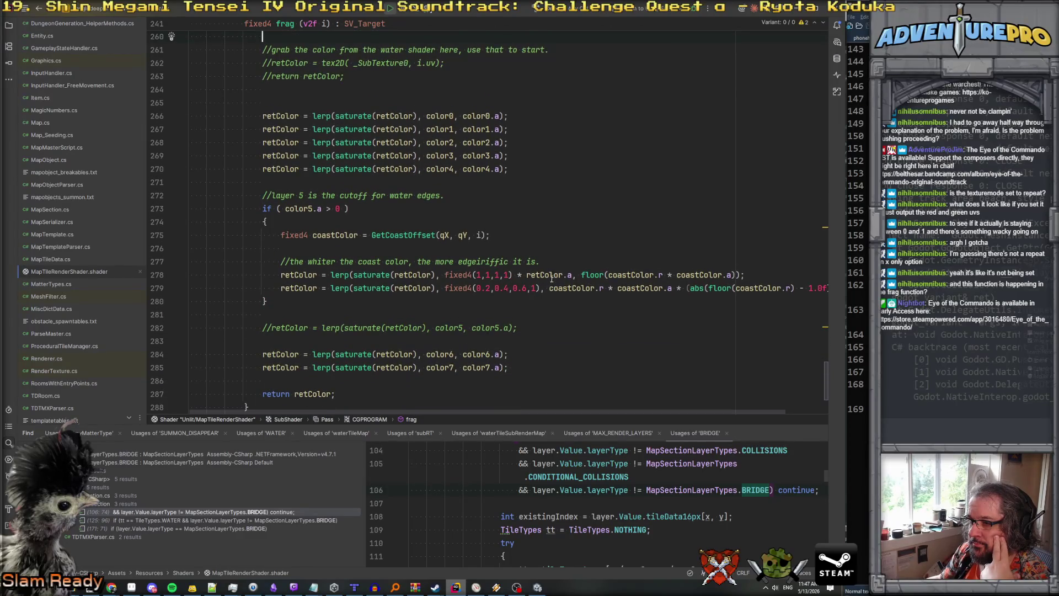
left_click(504, 222)
key("Return")
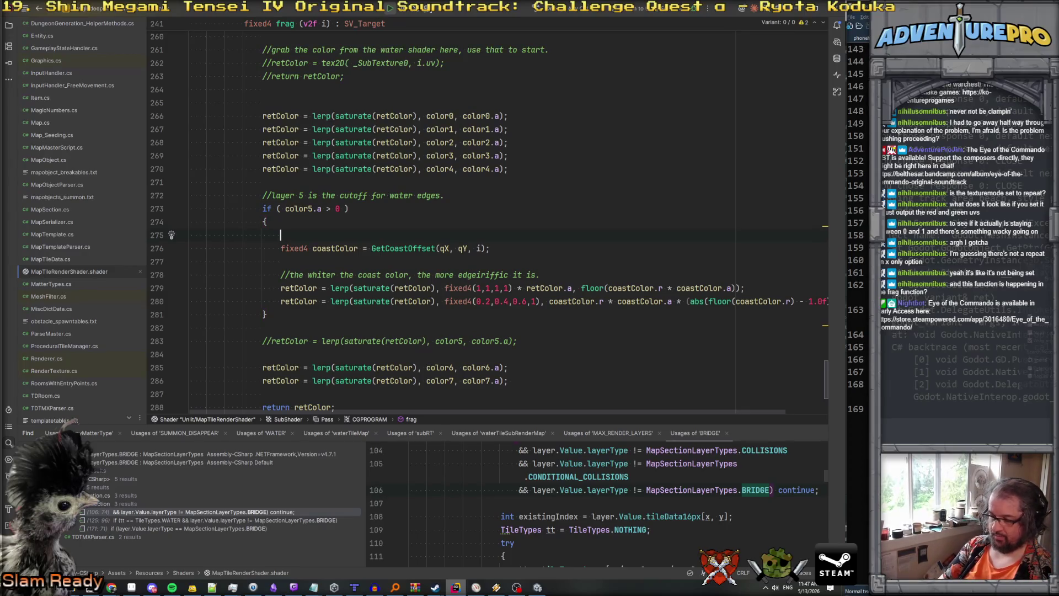
type("float alreadyAlpha = color0.a + color1")
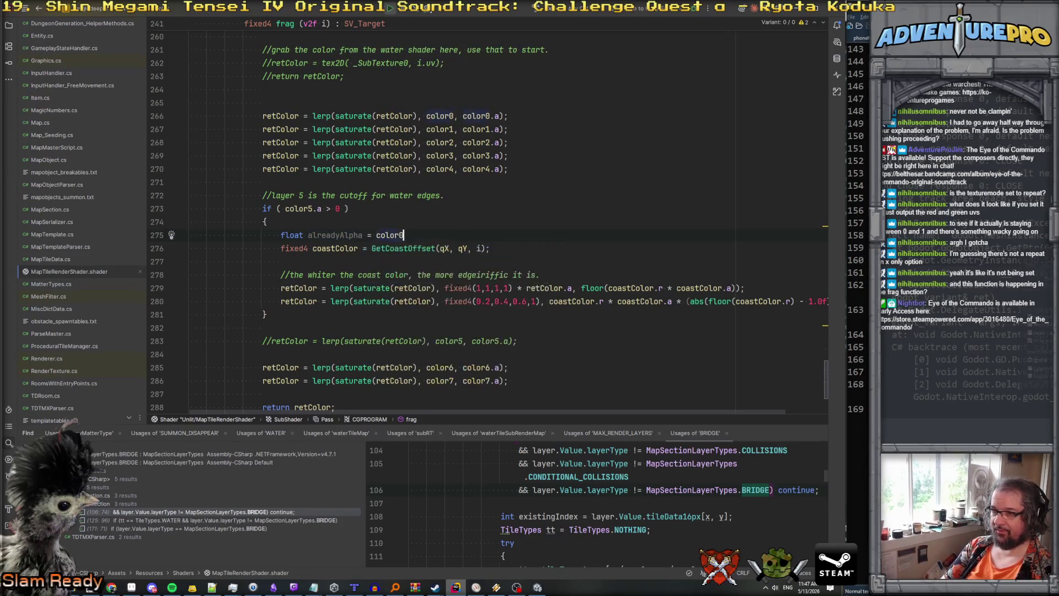
type(".a + color2")
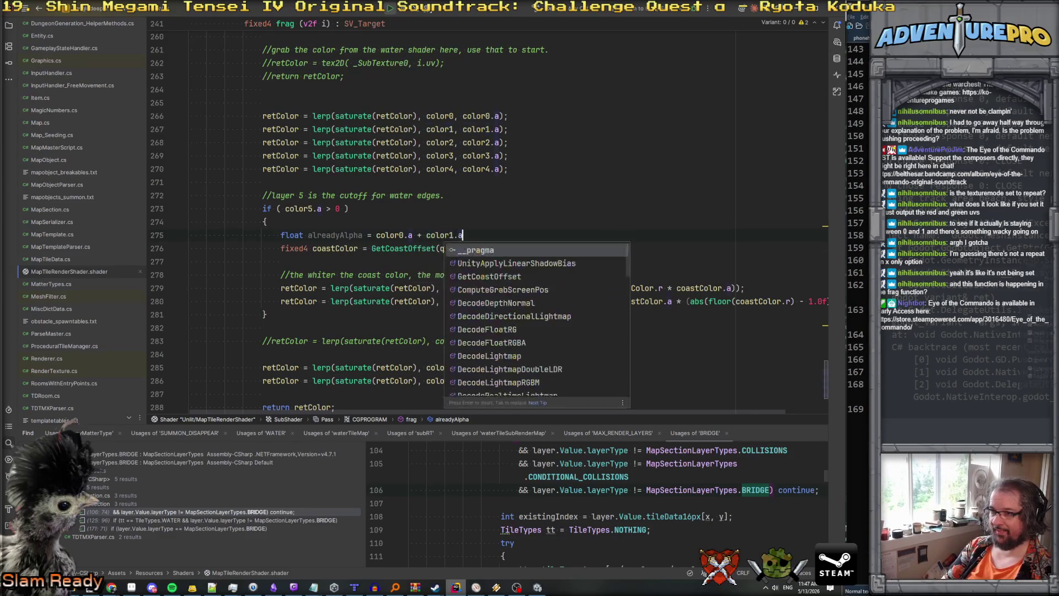
type(".a + color3")
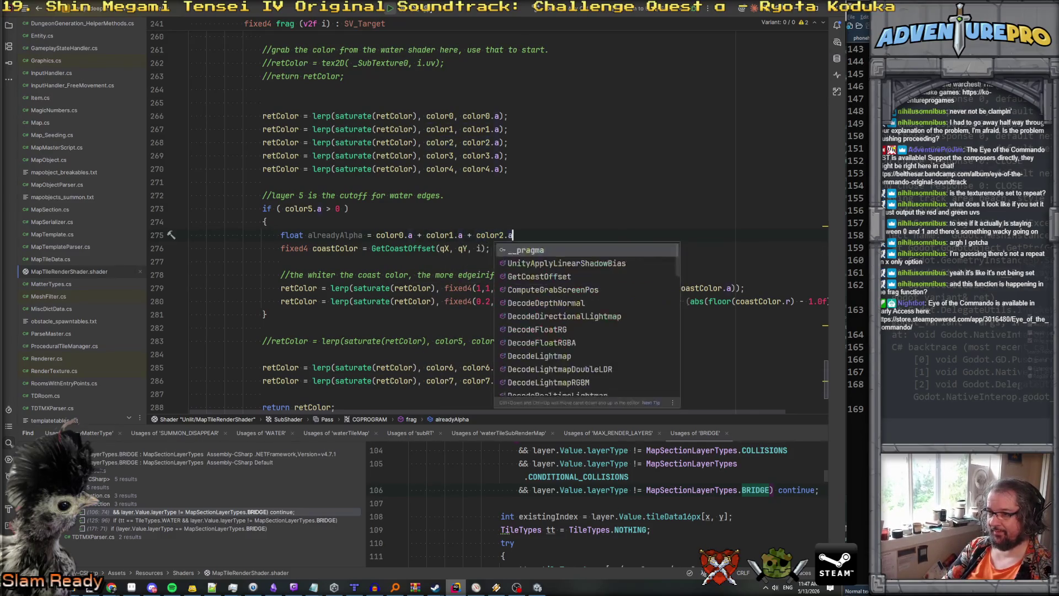
type(".a + color3.a")
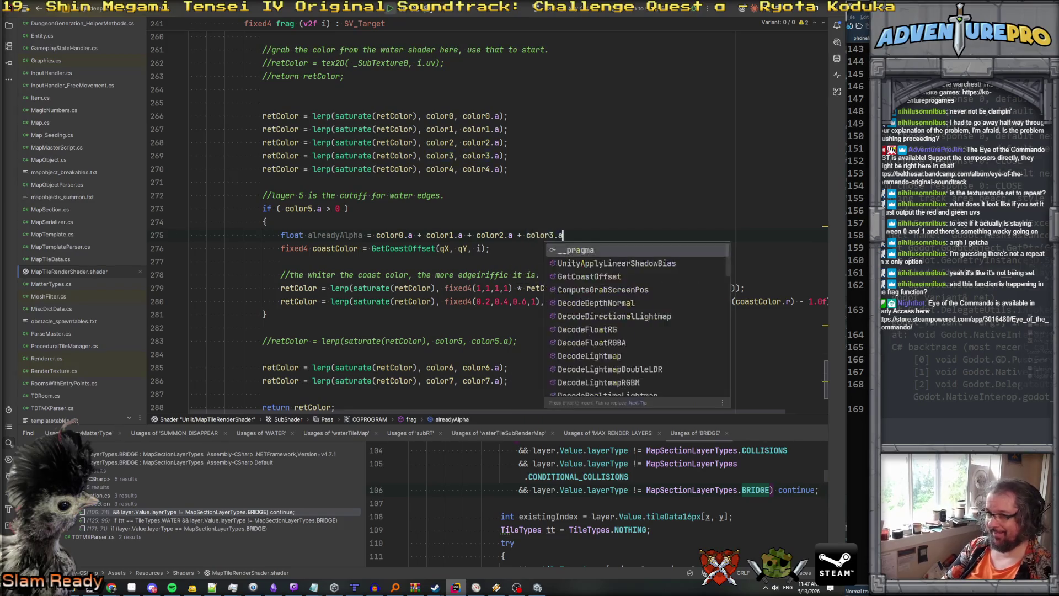
type(" + color4.a")
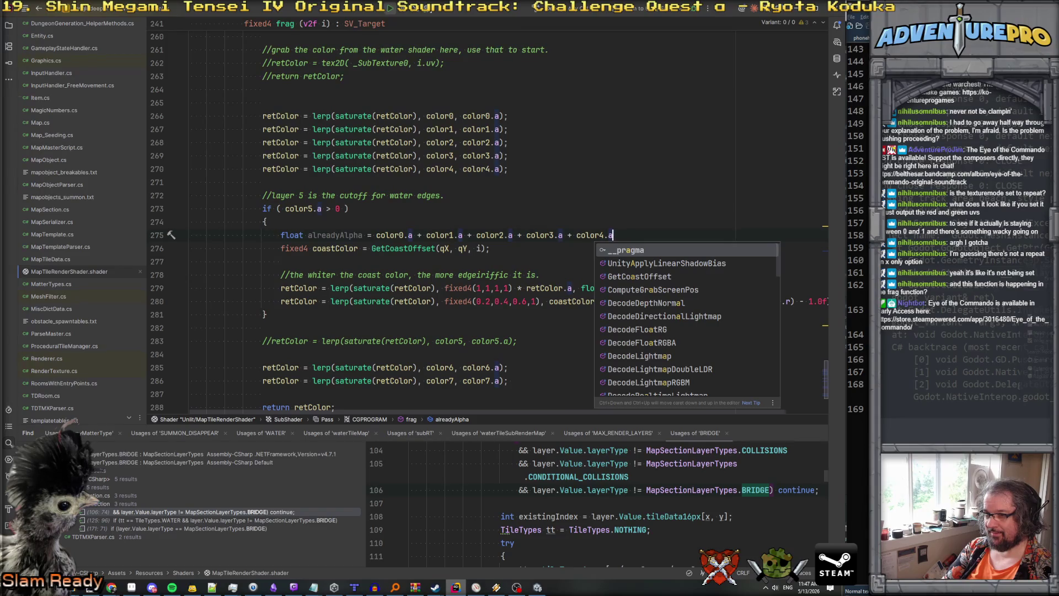
type(";")
Try tinting the base retColor components, then undo the change.
scroll(388, 224, "up", 4)
left_click(395, 183)
type("1")
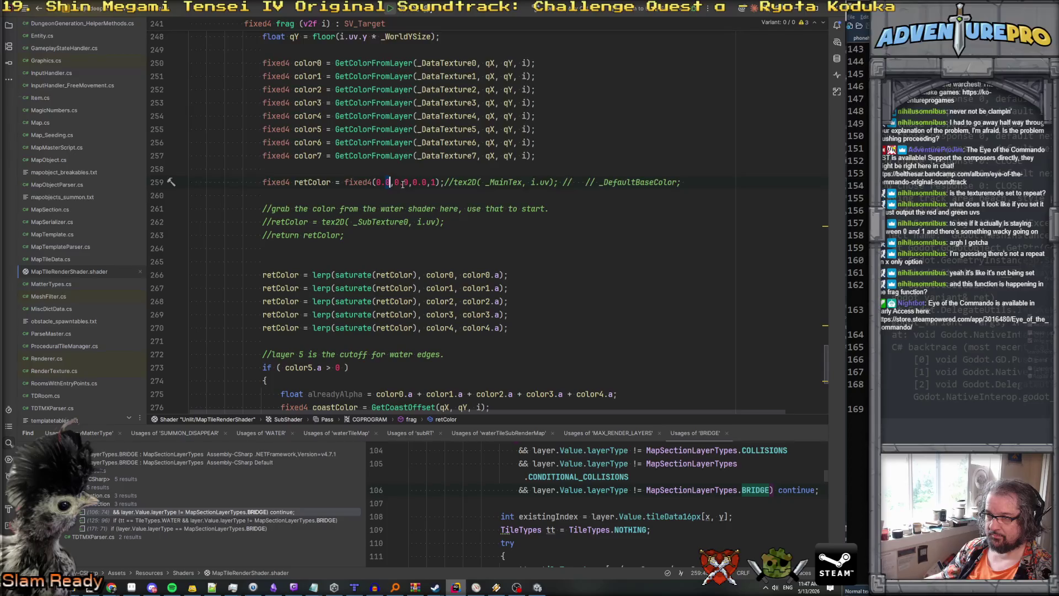
key("BackSpace")
type("2")
key("Right")
key("Right")
key("Right")
key("BackSpace")
type("4")
key("Right")
key("Right")
key("Right")
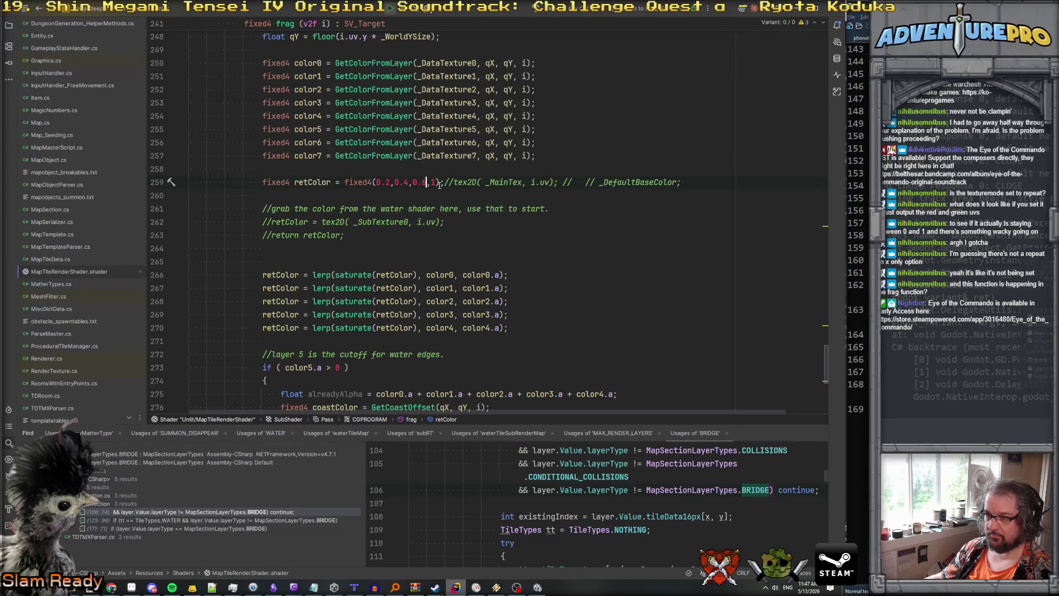
key("ctrl+z")
key("ctrl+z")
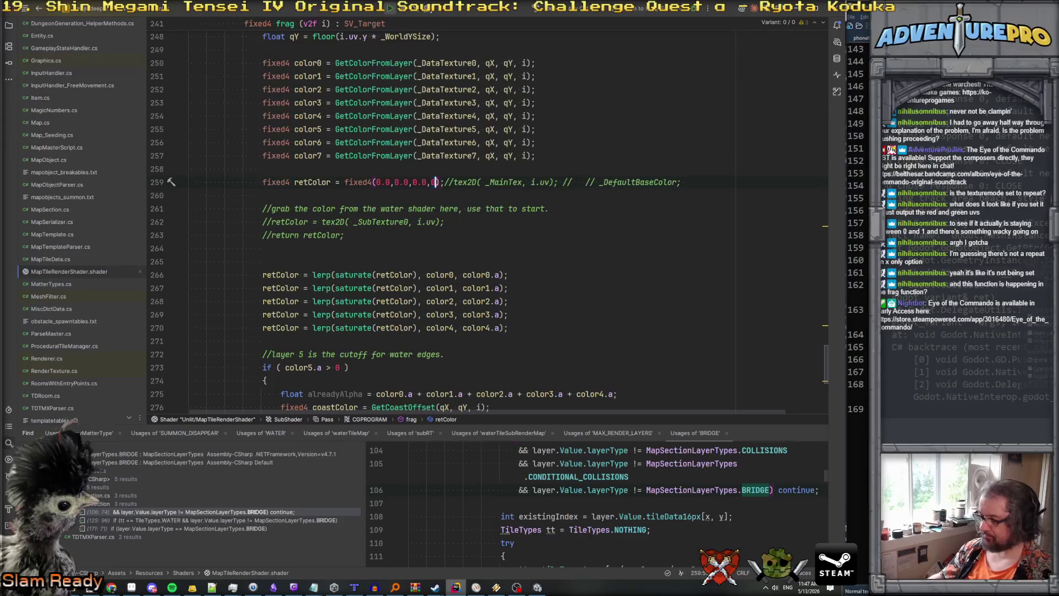
Replace retColor.a with alreadyAlpha in the white coast blend on line 279, then check the game.
scroll(494, 281, "down", 4)
double_click(342, 235)
key("ctrl+c")
left_click_drag(521, 288, 574, 287)
key("ctrl+v")
left_click(521, 288)
left_click(573, 270)
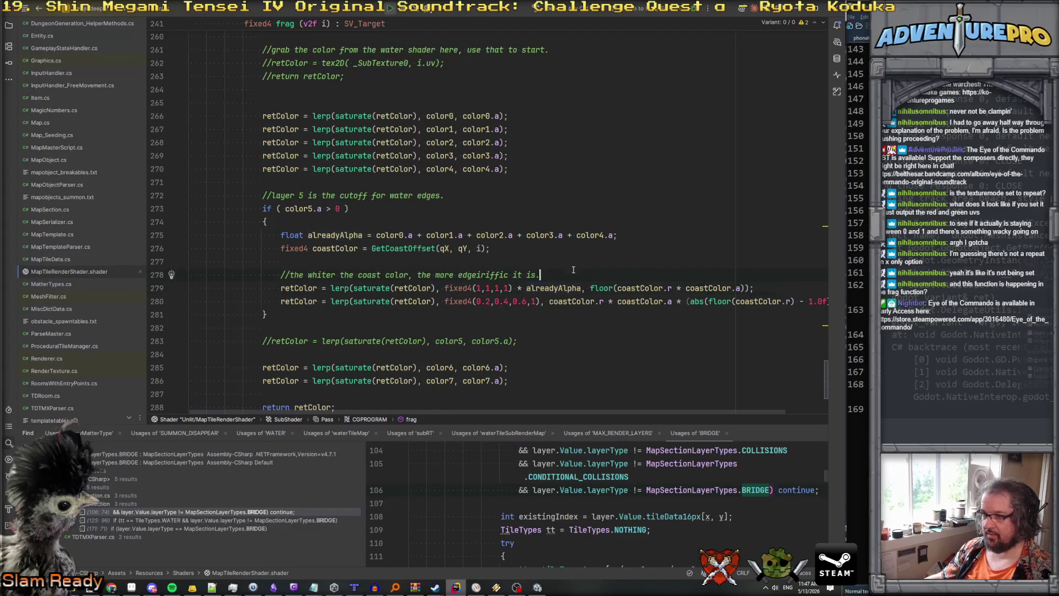
key("alt+Tab")
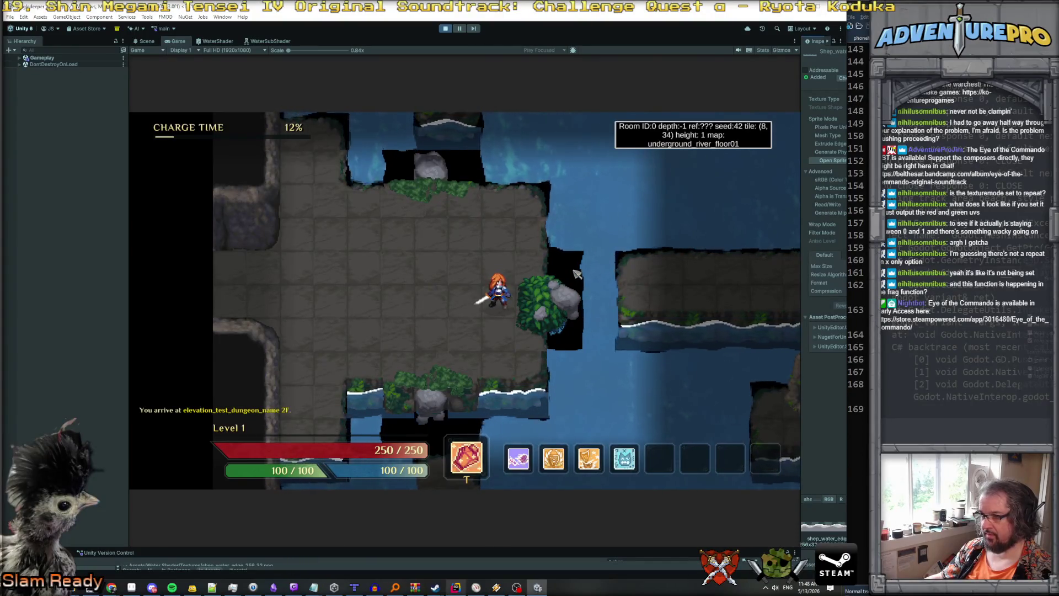
Multiply the blue coast blend by alreadyAlpha and view the result in the game.
key("alt+Tab")
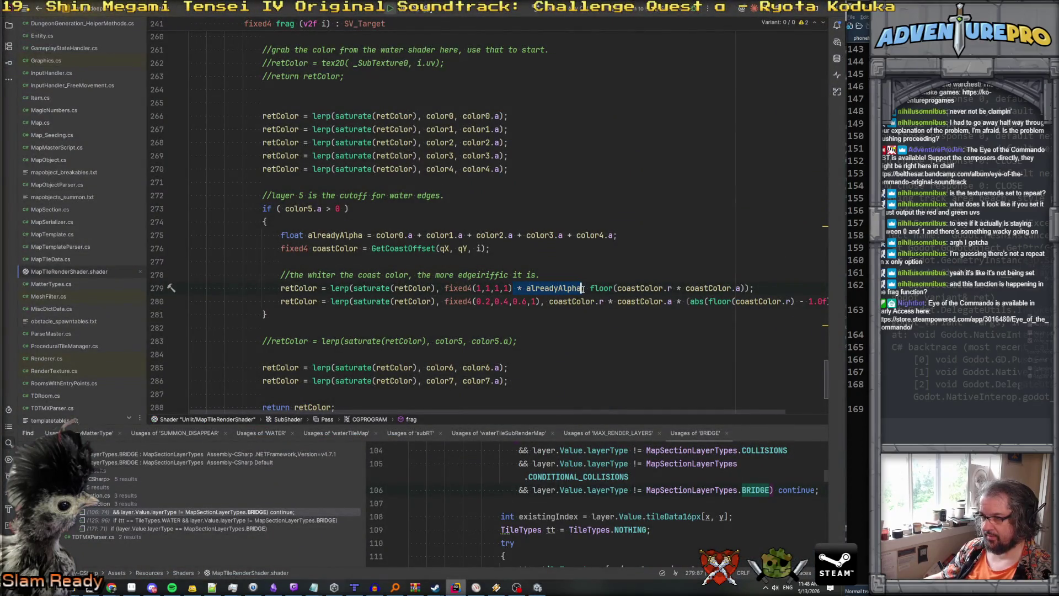
left_click(539, 301)
type("* alreadyAlpha")
key("alt+Tab")
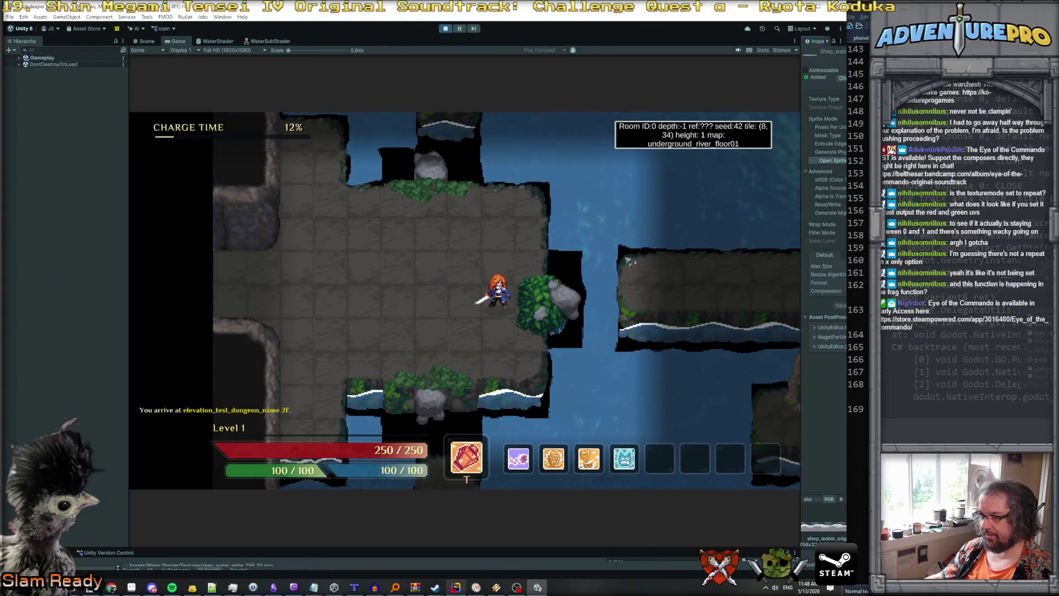
Set the base retColor to fixed4(0.2,0.4,0.6,1) and check it in the game.
key("alt+Tab")
scroll(534, 193, "up", 5)
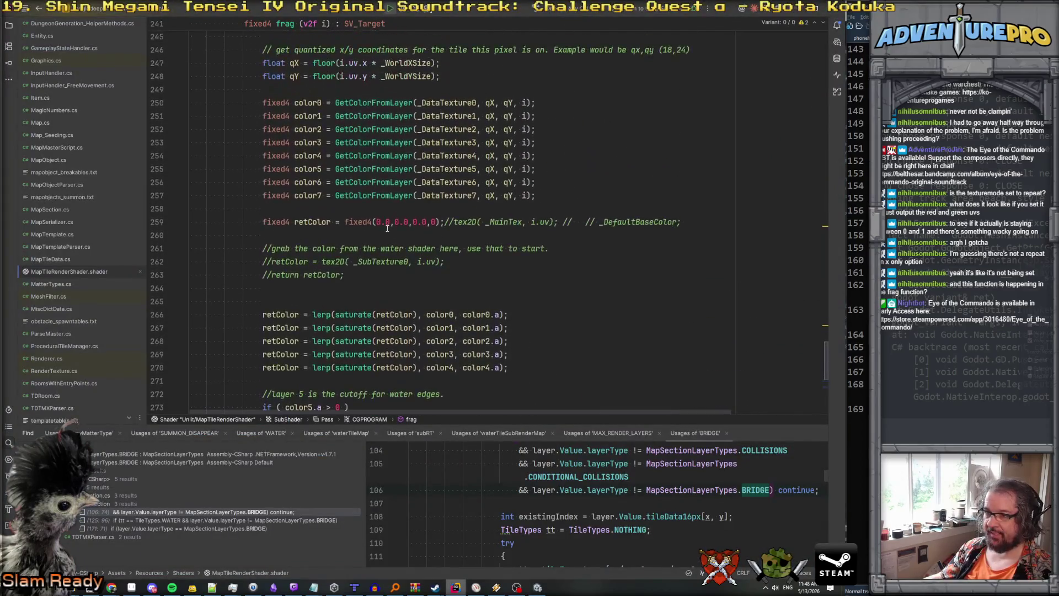
type("2")
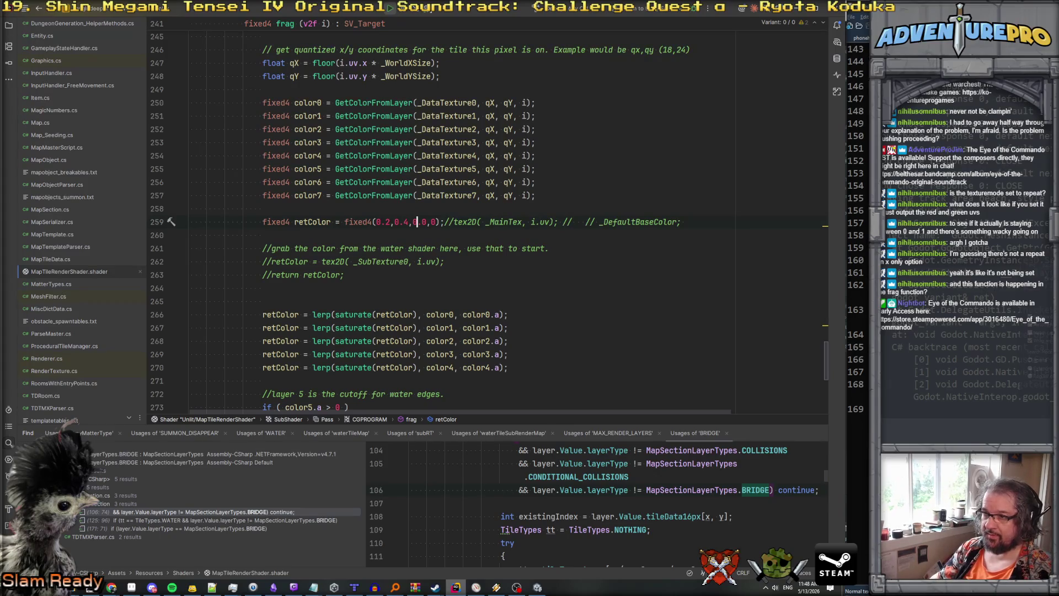
type("6")
key("Right")
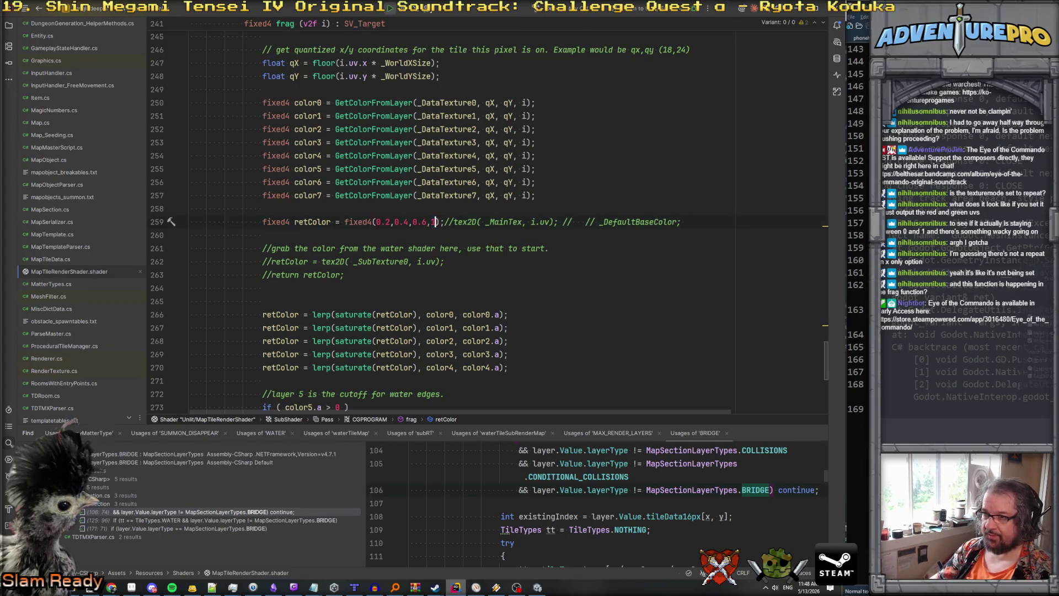
key("alt+Tab")
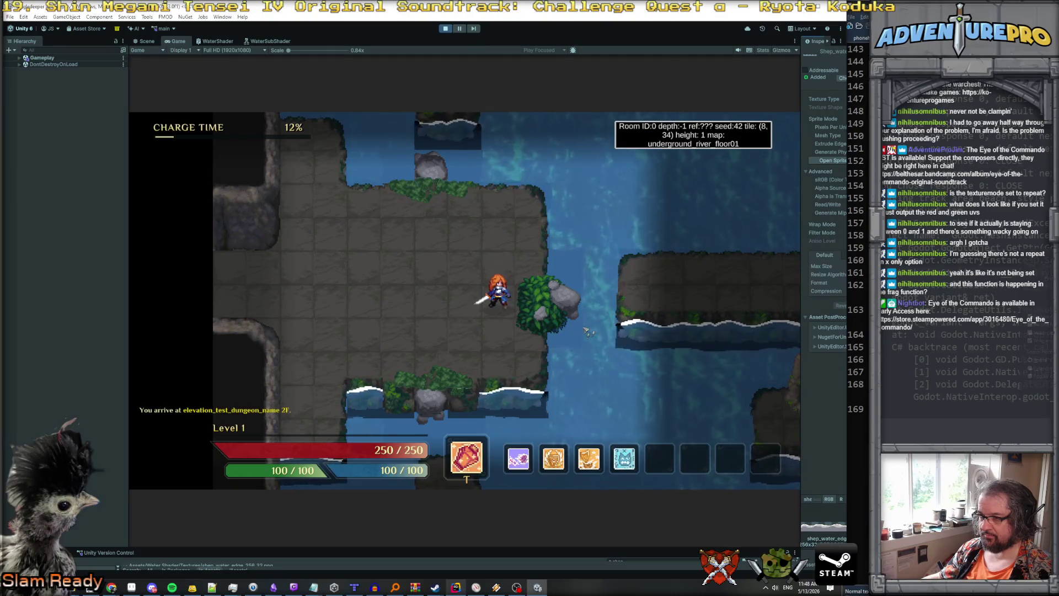
key("alt+Tab")
scroll(584, 320, "down", 6)
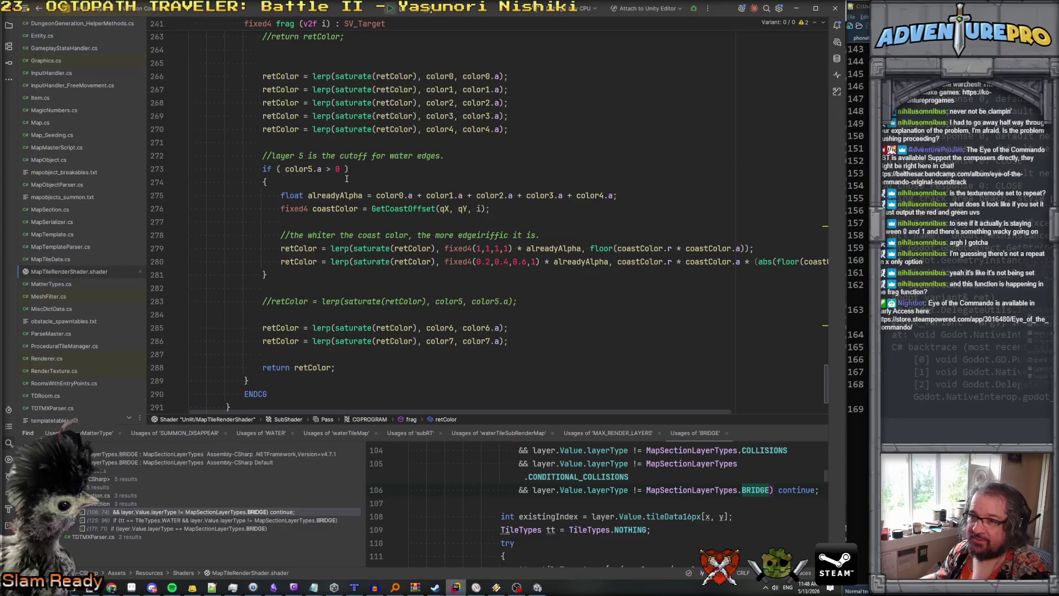
Move the alreadyAlpha statement above the layer 5 check, after the layer 4 blend.
left_click_drag(280, 195, 618, 196)
key("ctrl+x")
left_click(460, 143)
key("ctrl+v")
left_click(607, 134)
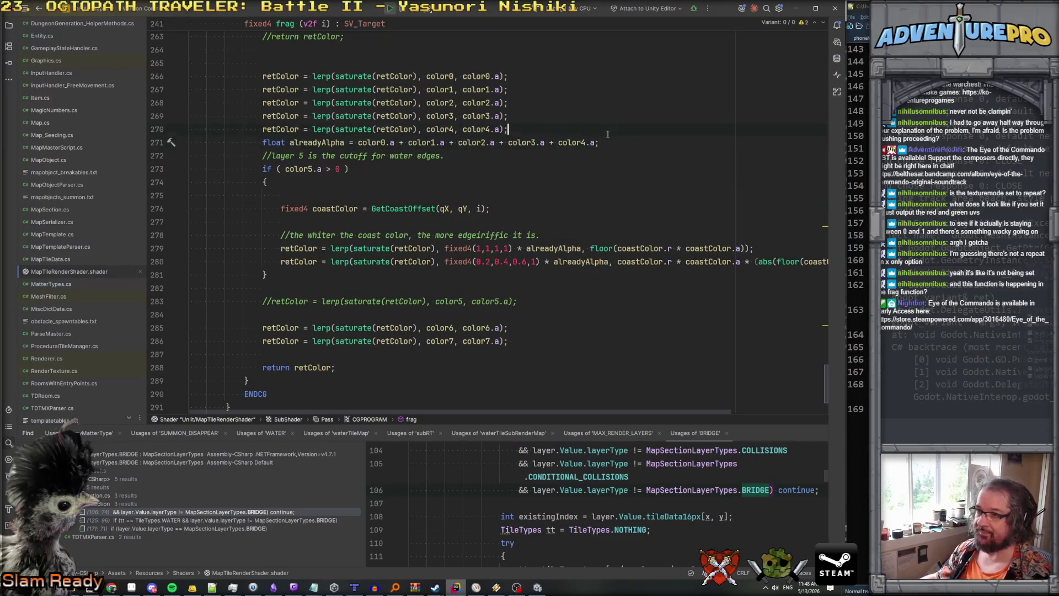
key("Return")
Change the layer 5 condition to color5.a * alreadyAlpha > 0, then test in the game.
key("Down")
key("Down")
key("Down")
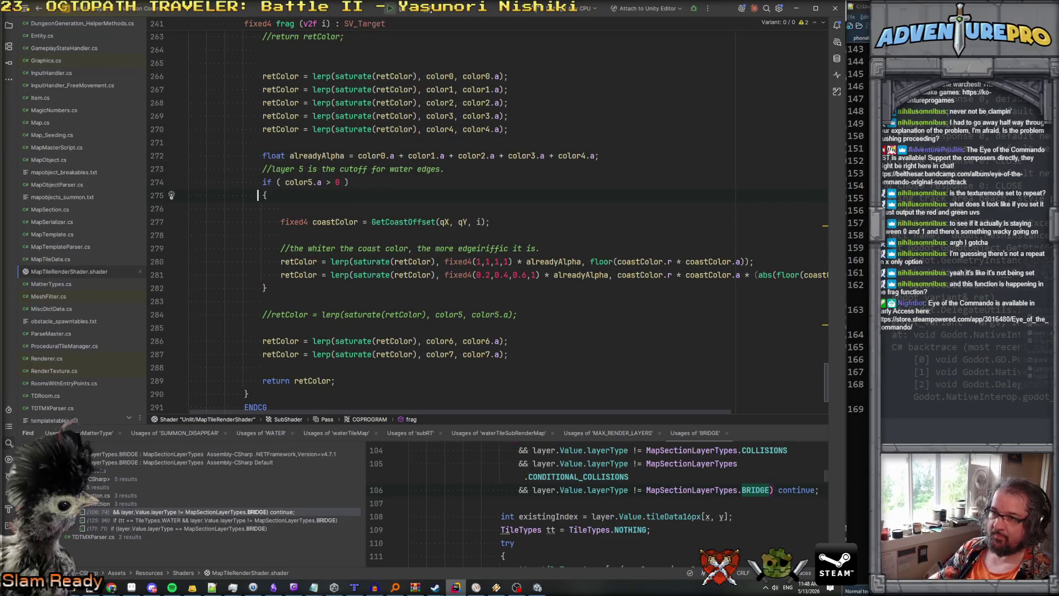
key("Up")
key("End")
key("Left")
type("&&")
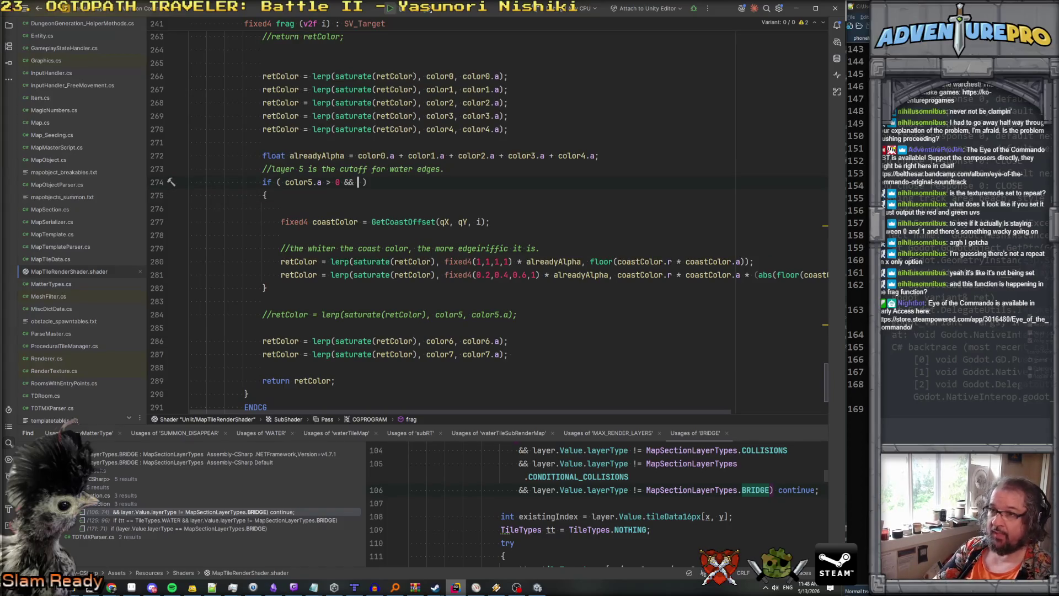
key("BackSpace")
key("BackSpace")
key("BackSpace")
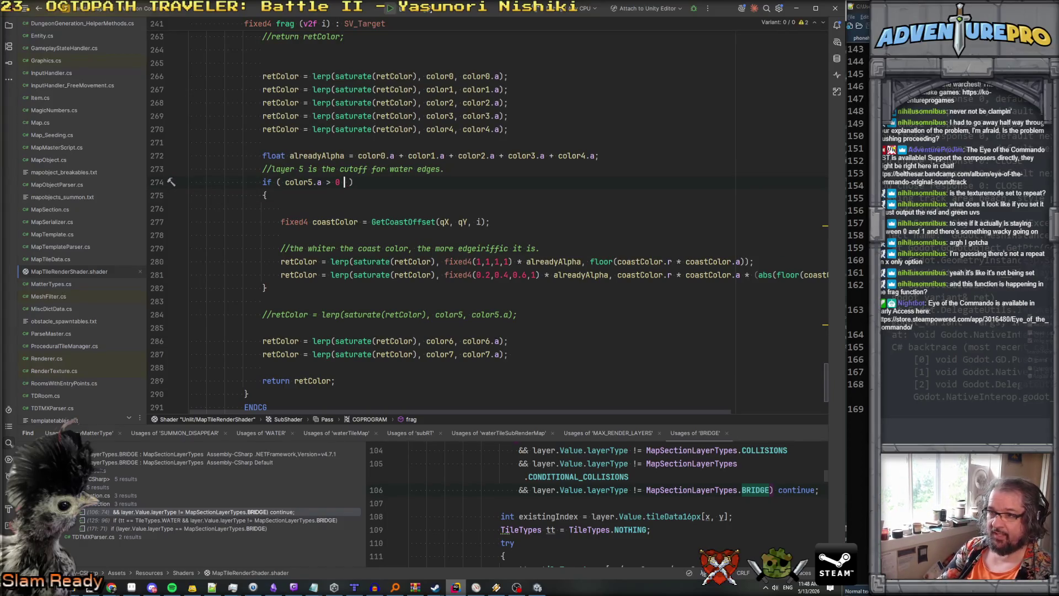
key("Left")
key("Left")
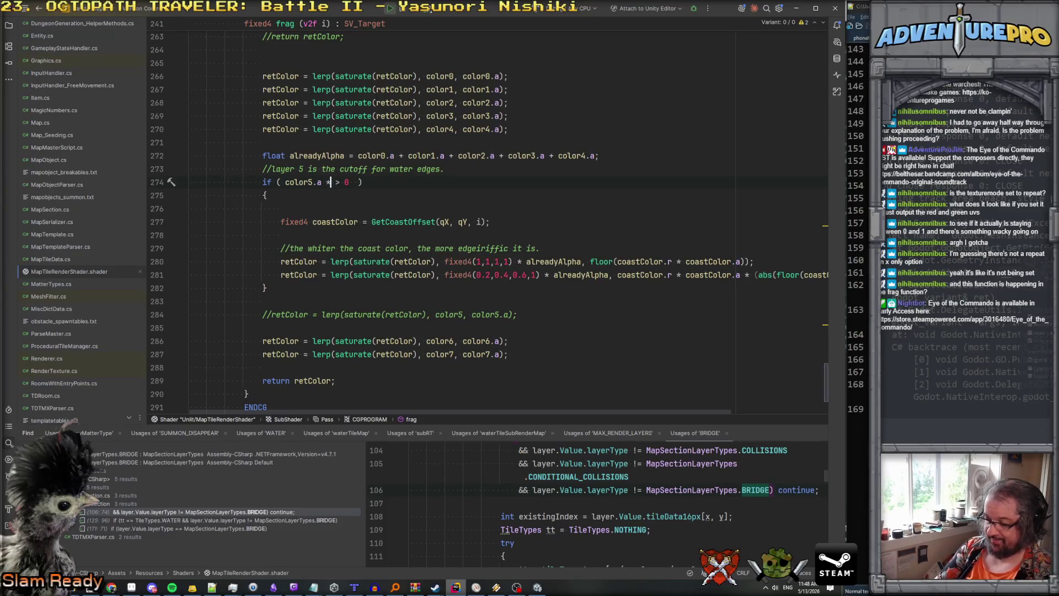
type("* al")
key("Return")
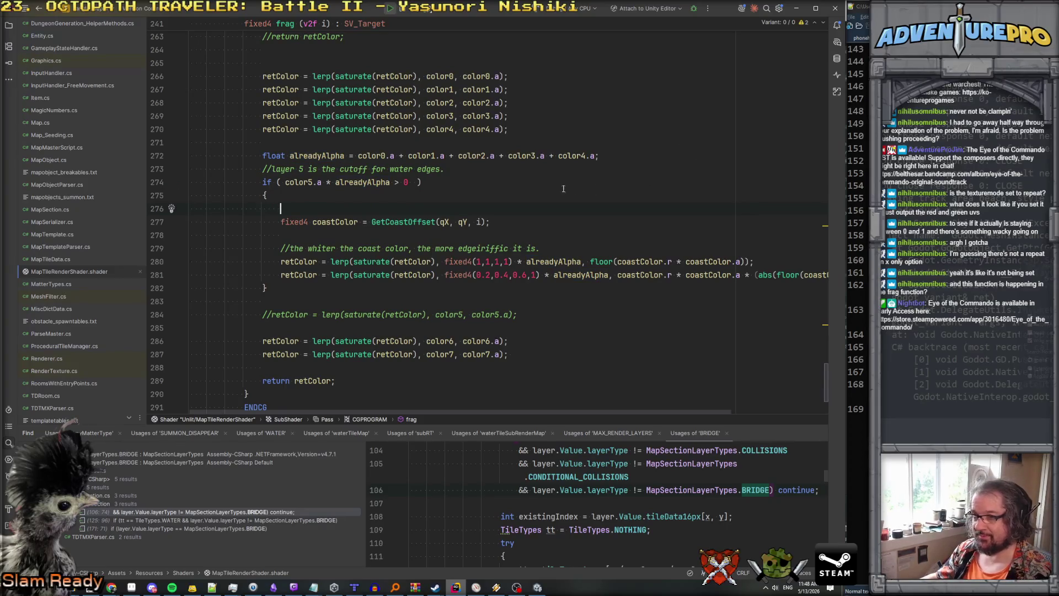
key("alt+Tab")
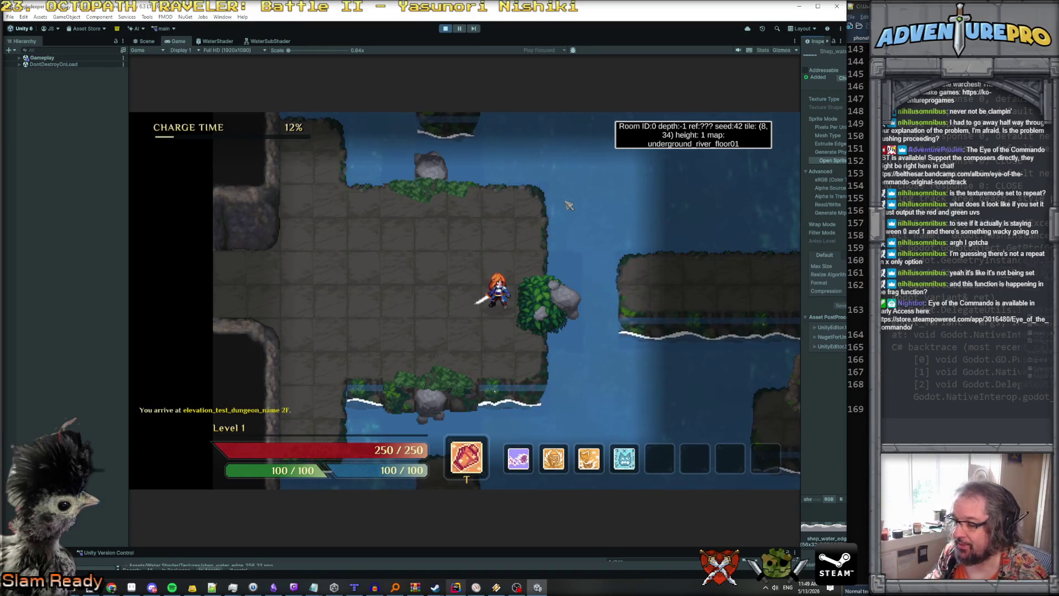
Leave the game and bring up the water-edge sprite in Aseprite.
key("alt+Tab")
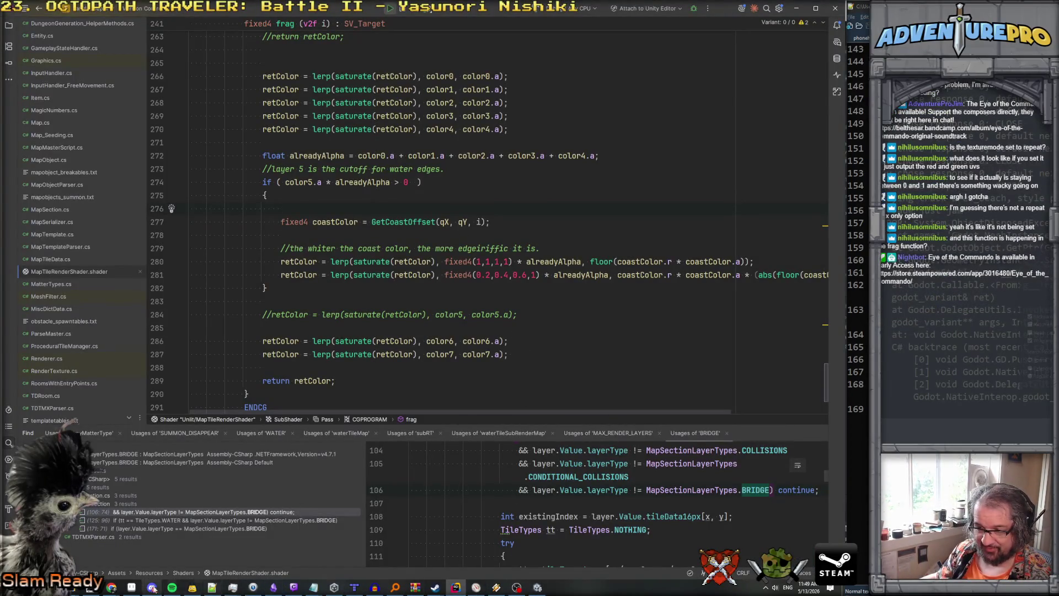
left_click(132, 587)
scroll(543, 266, "up", 2)
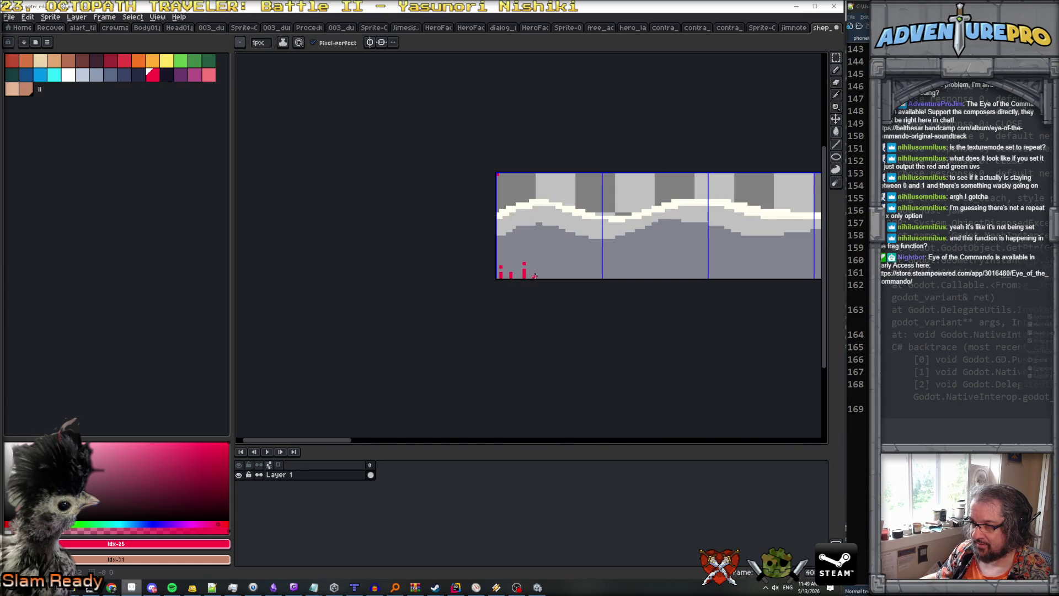
Draw short red pixel marks along the water-edge texture's bottom edge, then return to Unity.
left_click_drag(544, 274, 544, 277)
left_click(562, 276)
key("alt+Tab")
key("alt+Tab")
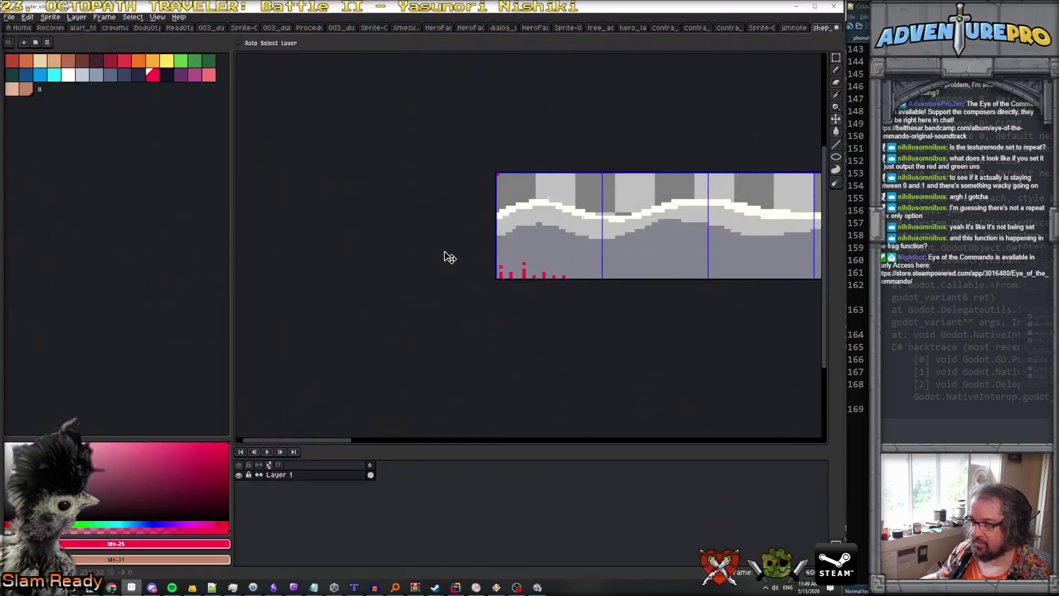
key("alt+Tab")
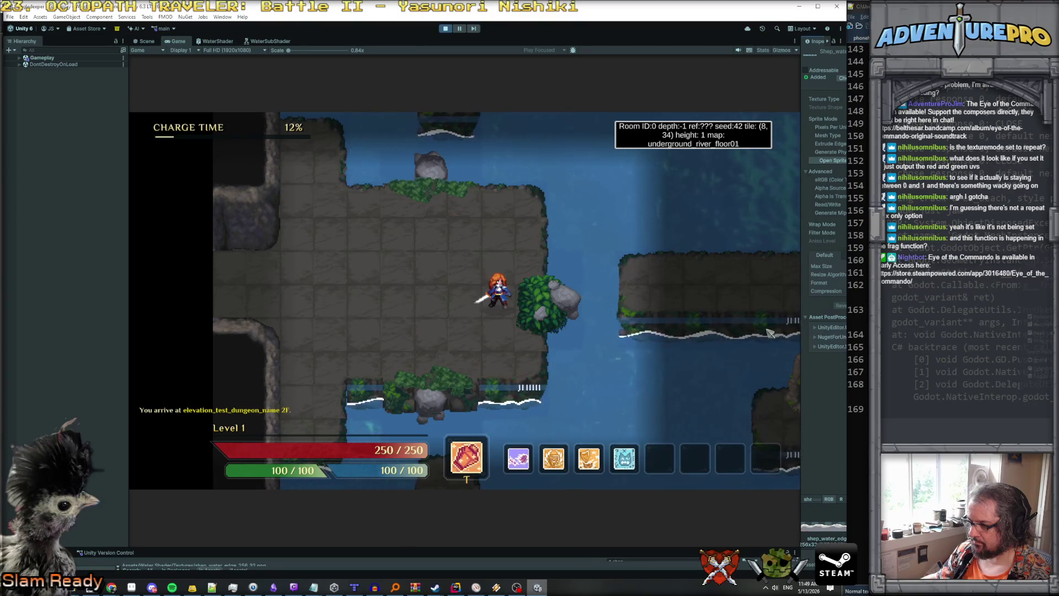
Switch from the running game to MapTileRenderShader.shader in Rider.
key("alt+Tab")
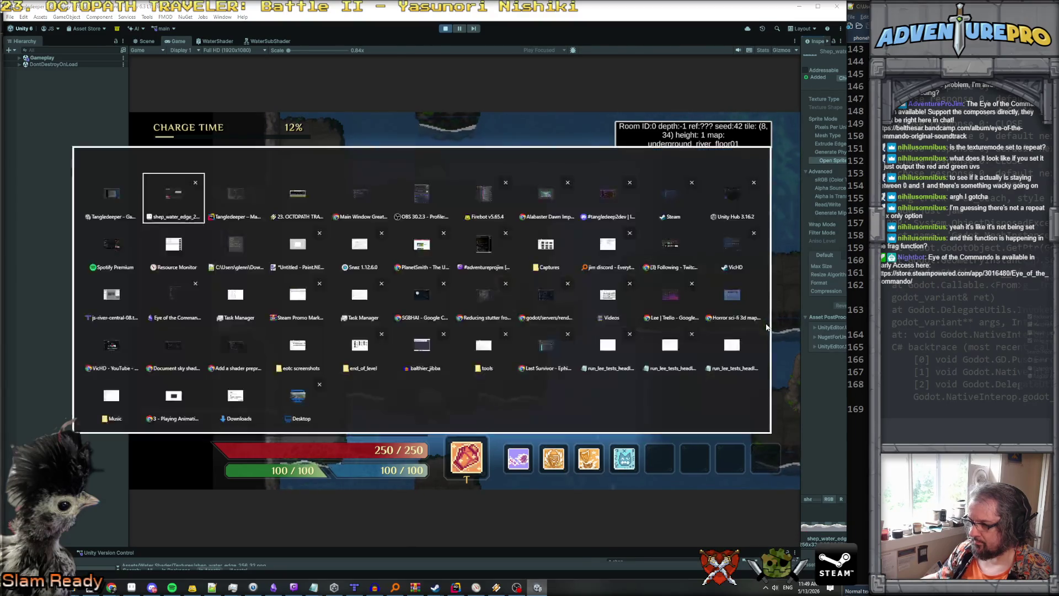
left_click(455, 586)
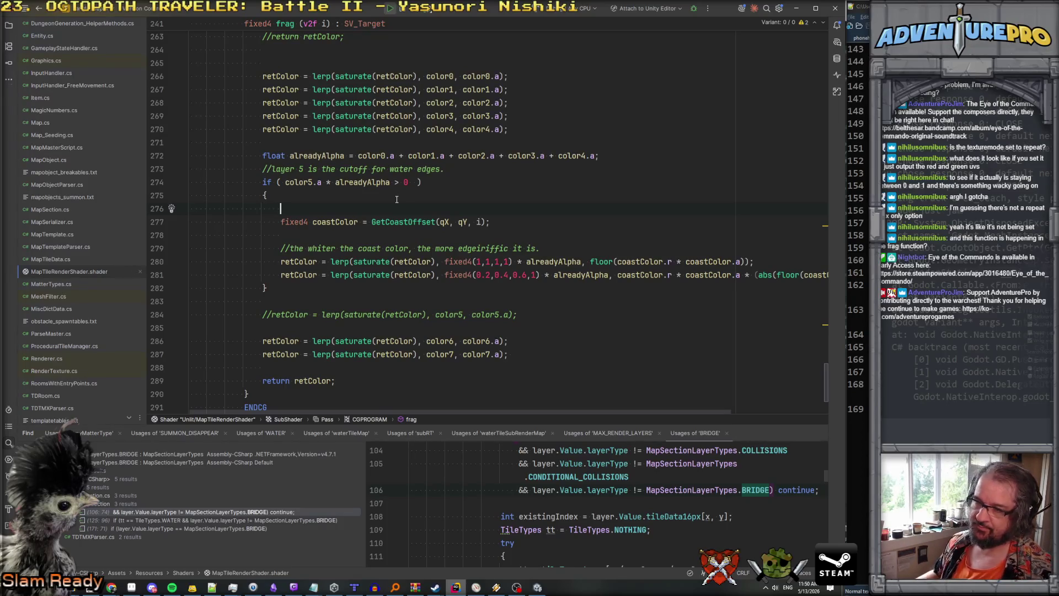
Jump to GetCoastOffset and inspect the _SinTime.z * 0.2 wave offset and the srcTileUV.y 0–1 clamp.
scroll(396, 199, "up", 5)
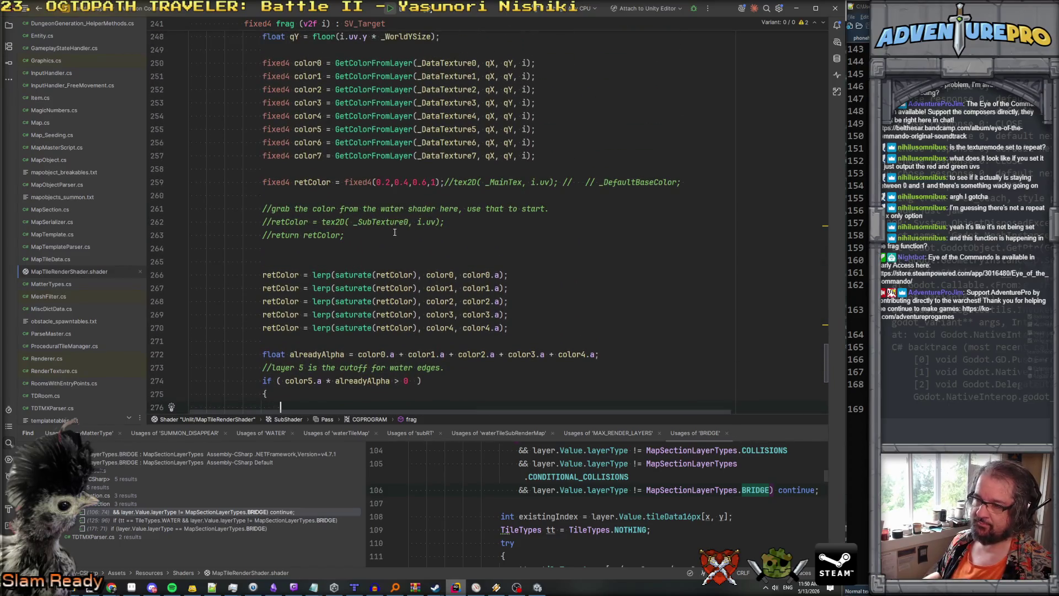
scroll(402, 237, "down", 6)
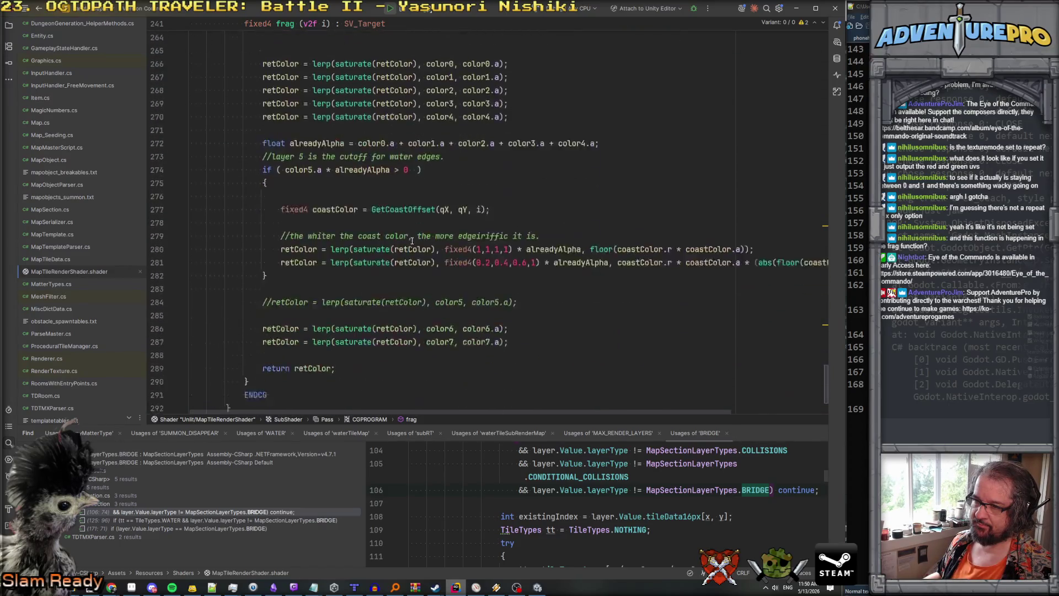
scroll(411, 241, "up", 3)
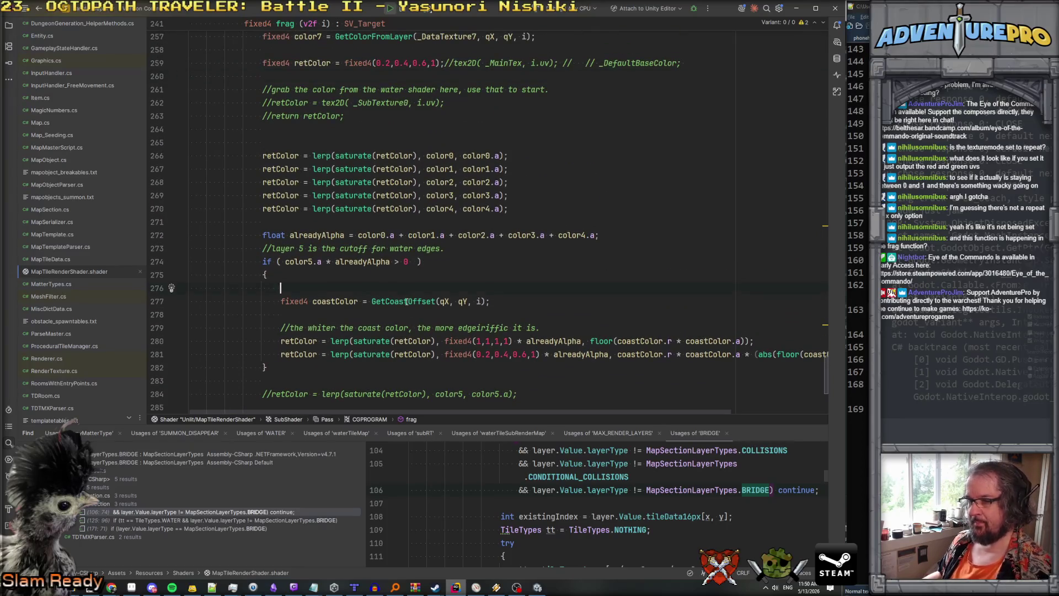
left_click(400, 307, "ctrl")
scroll(406, 260, "down", 4)
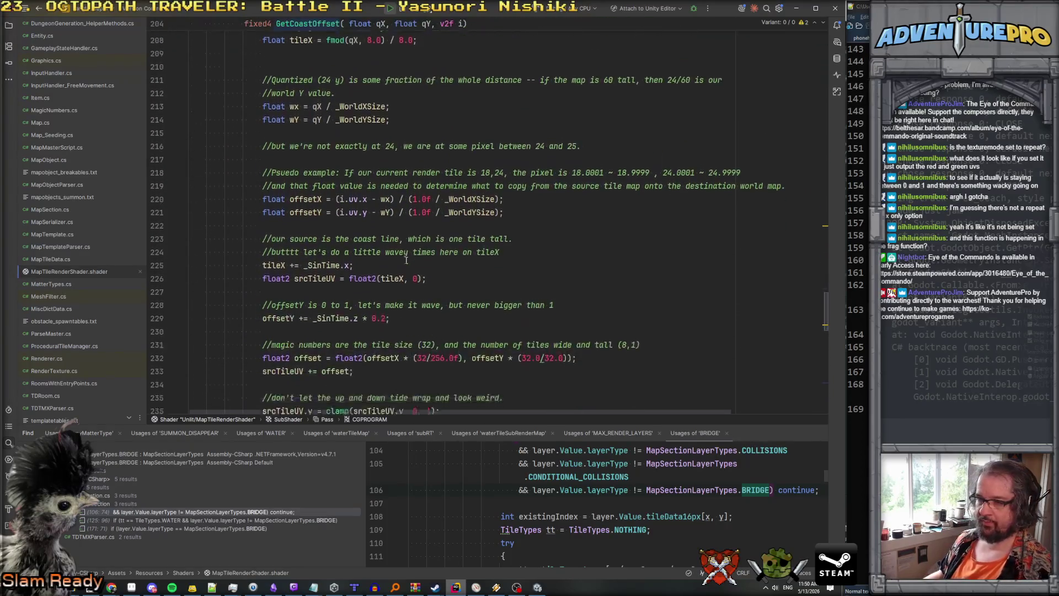
scroll(406, 260, "down", 2)
left_click(383, 241)
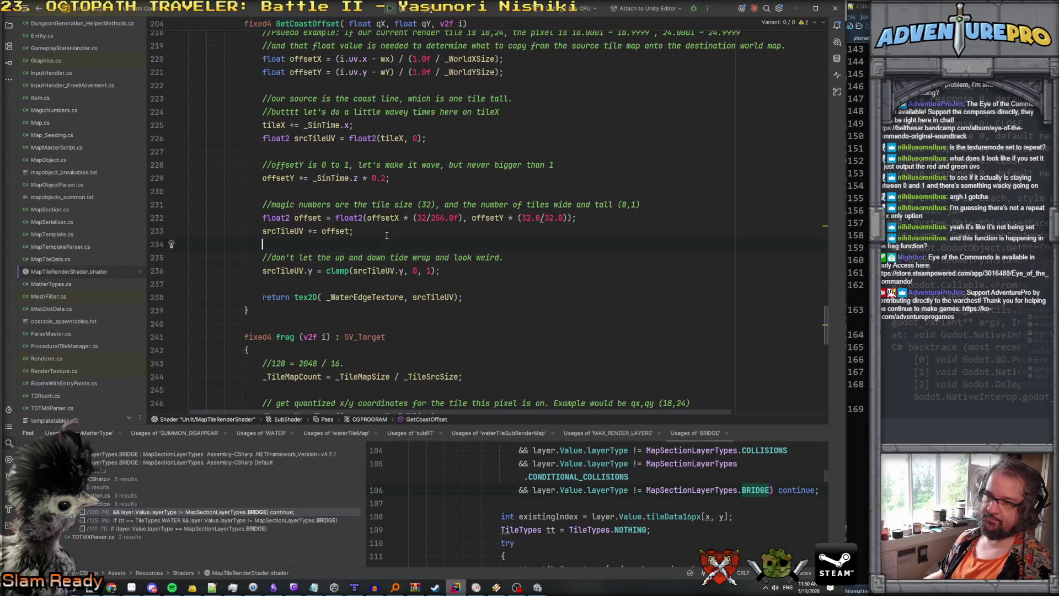
left_click(388, 270)
left_click(418, 271)
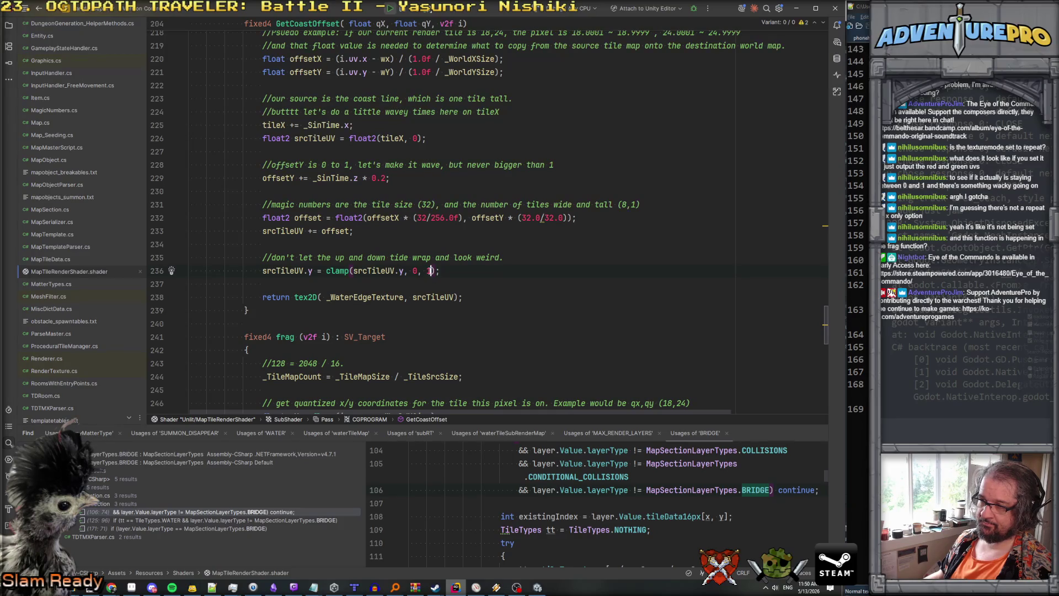
left_click(510, 261)
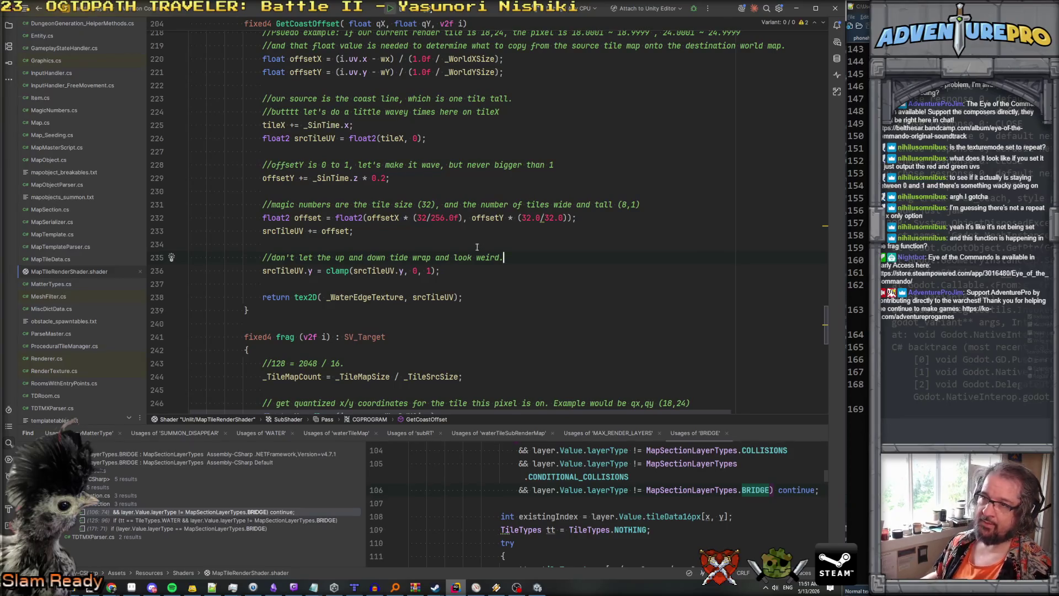
Rewrite the wave line as offsetY = saturate(offsetY + _SinTime.z * 0.2);.
scroll(510, 262, "up", 8)
scroll(458, 200, "down", 5)
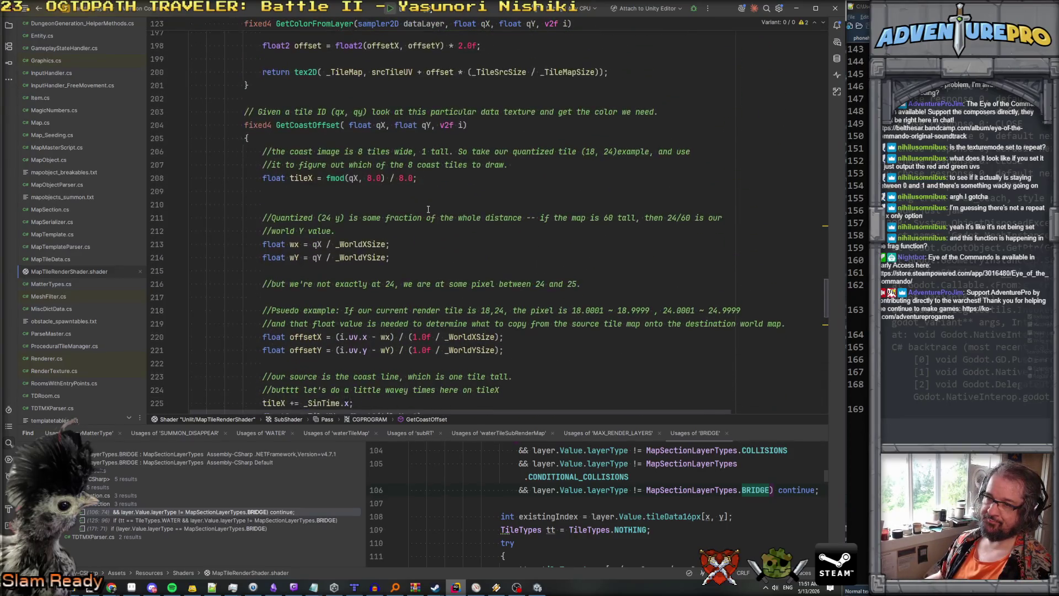
scroll(353, 166, "down", 2)
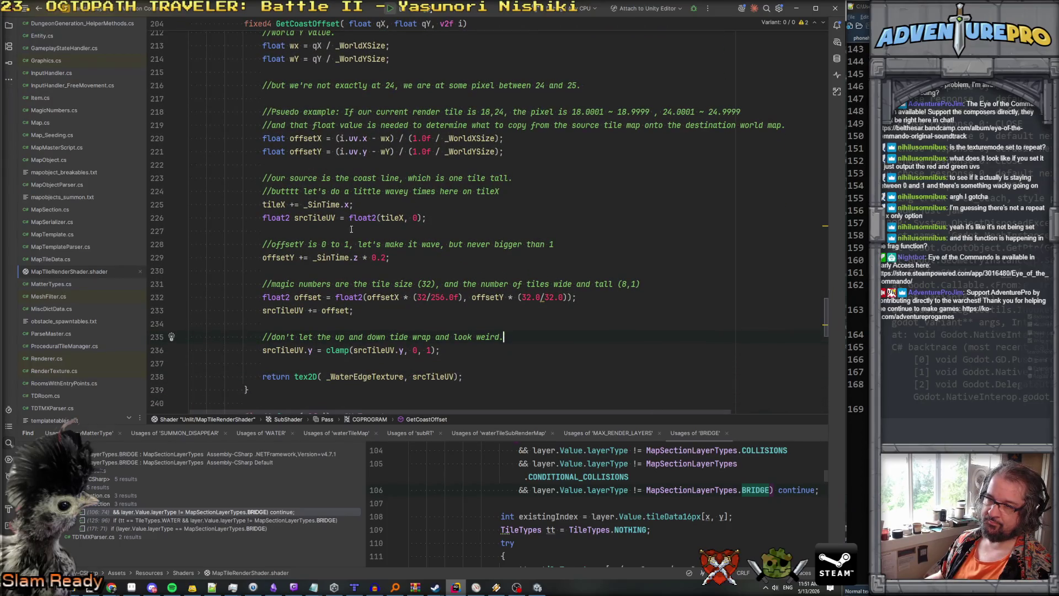
left_click(304, 153)
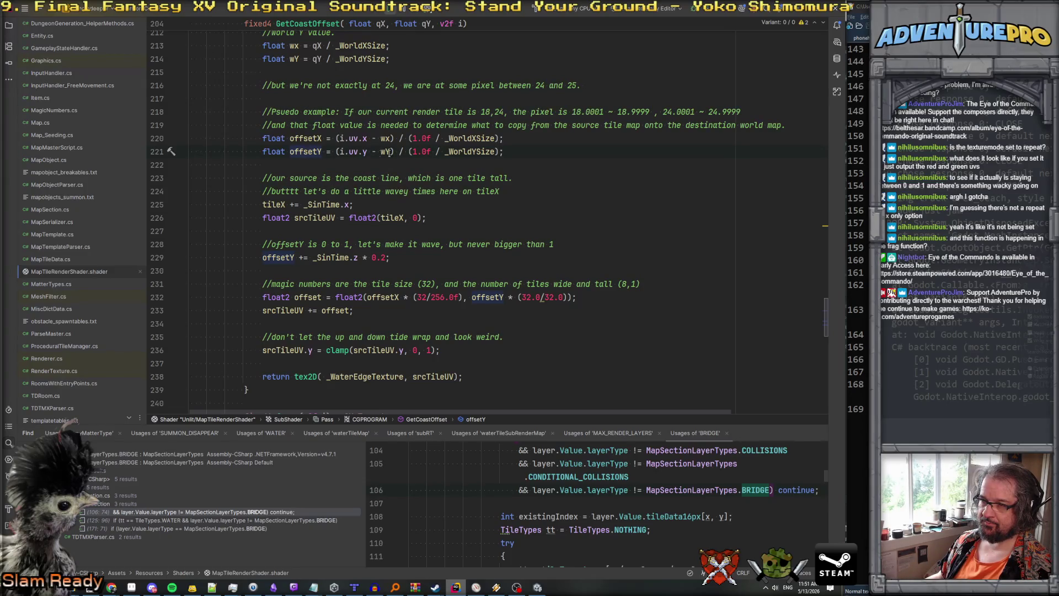
left_click(316, 257)
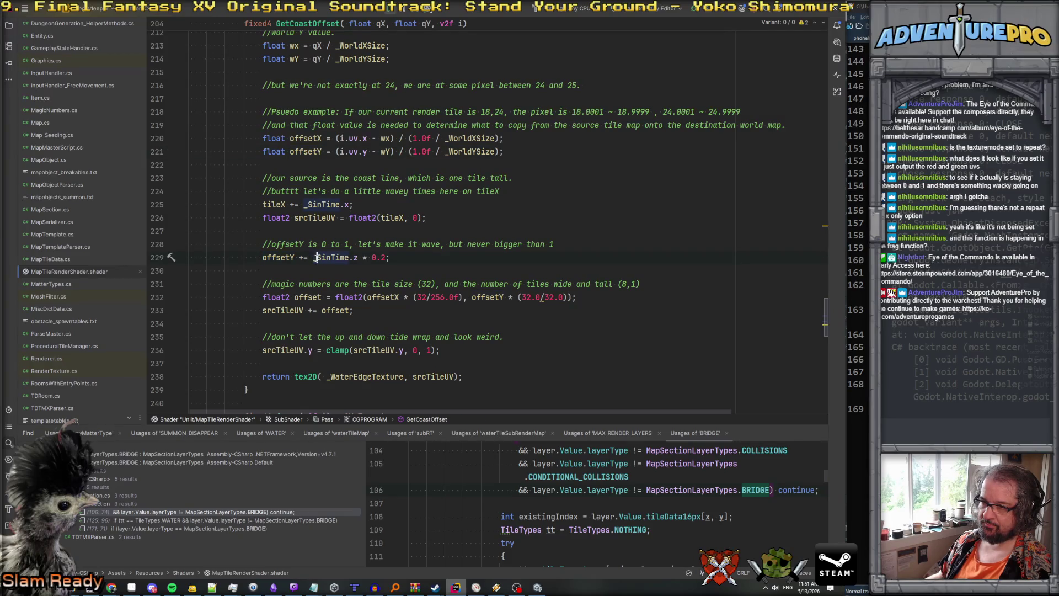
left_click(408, 258)
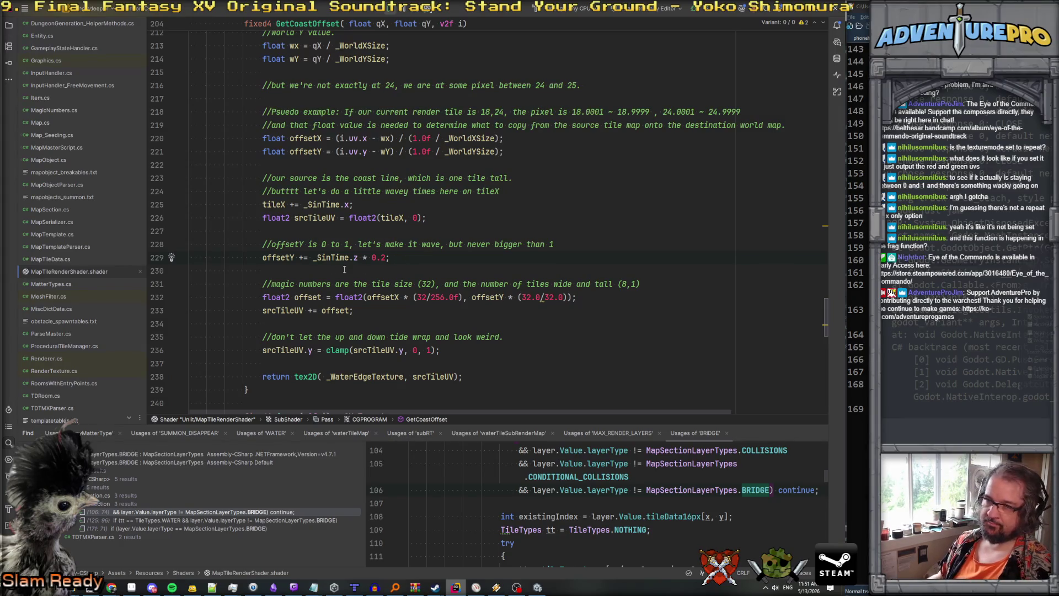
left_click(313, 258)
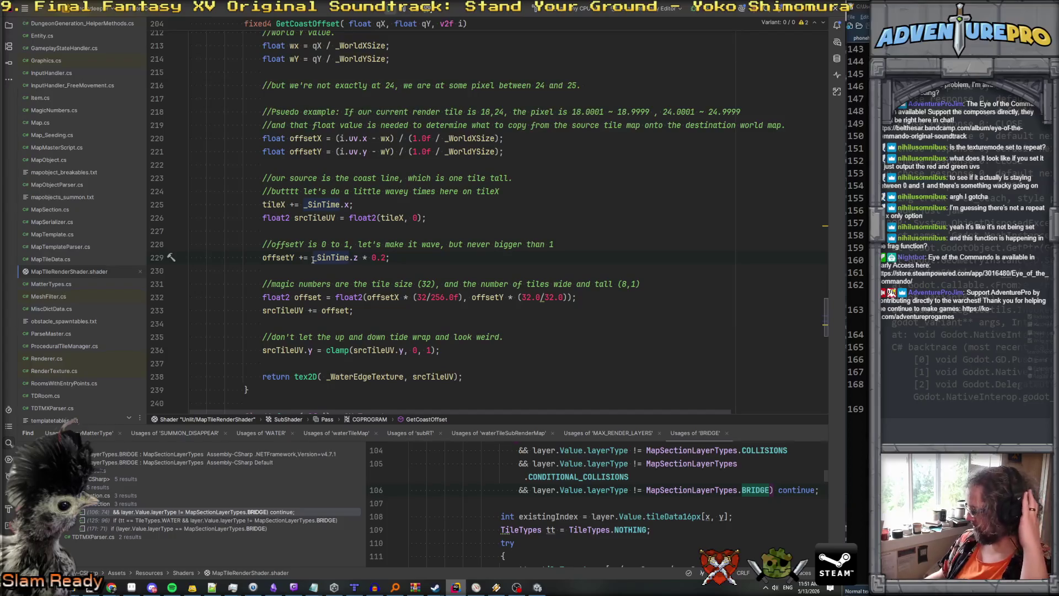
left_click(416, 262)
left_click(304, 257)
key("BackSpace")
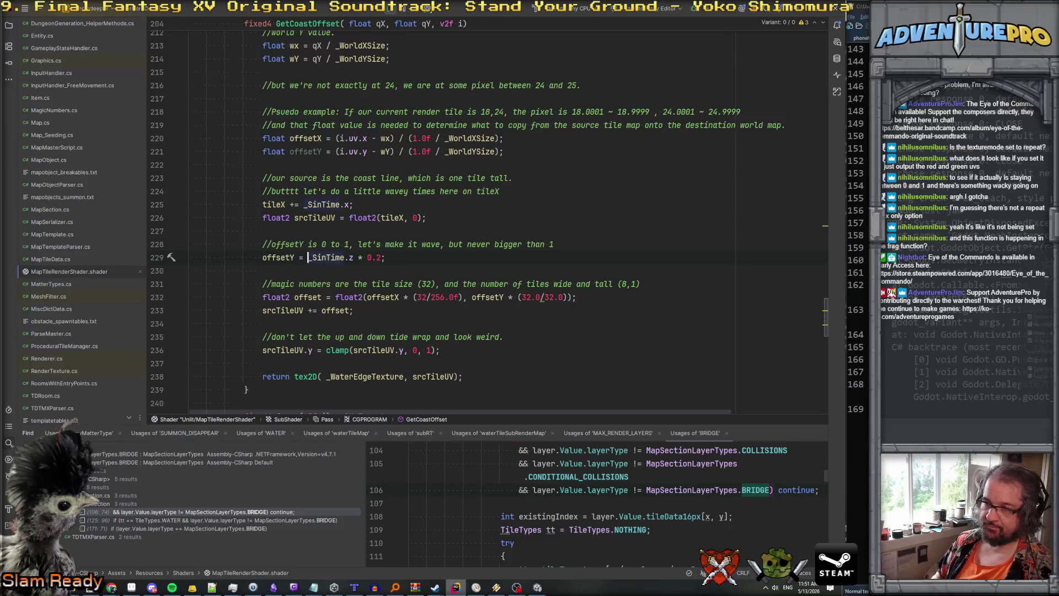
type("saturate(o")
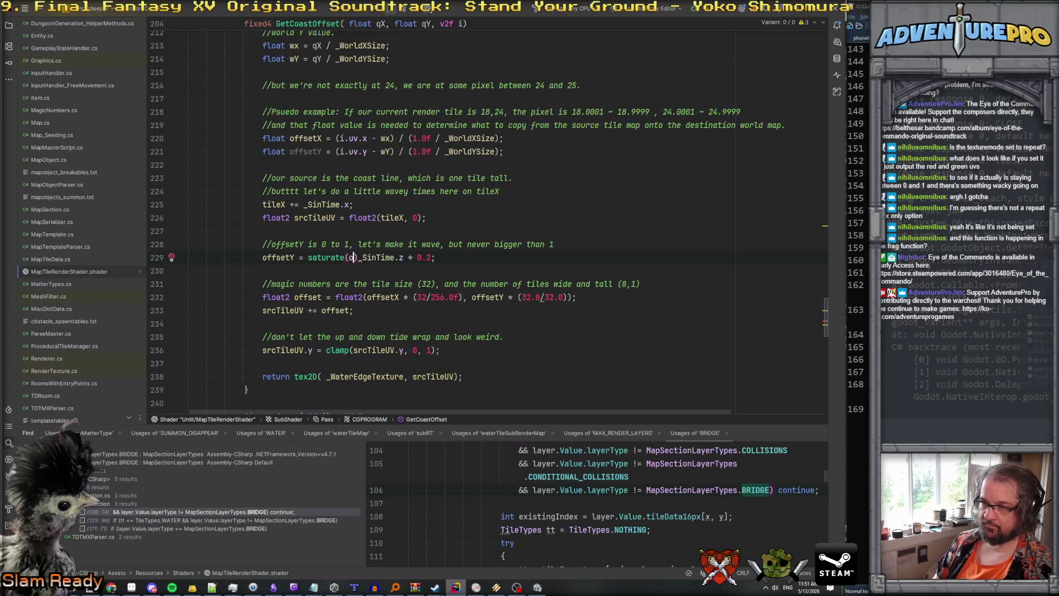
type("ffset")
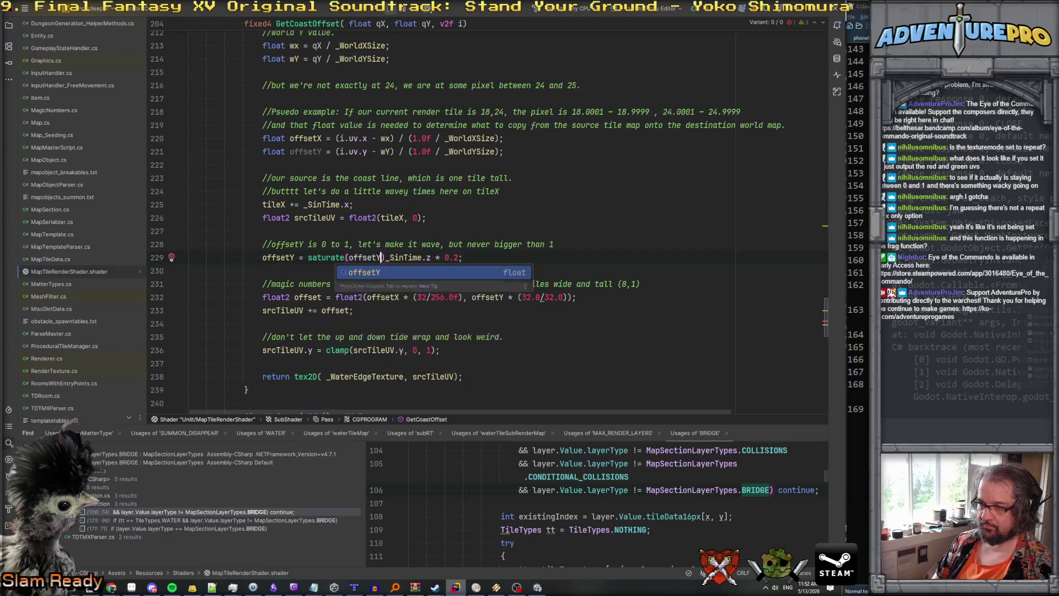
type("Y")
key("Delete")
type("+")
left_click(467, 257)
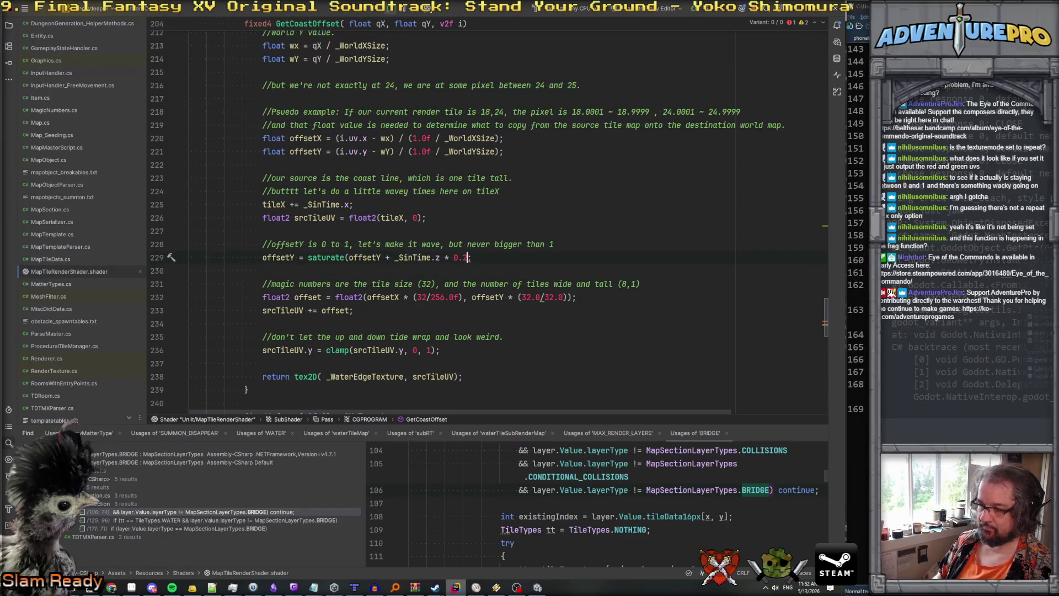
type(");")
Delete the old srcTileUV.y clamp line and its tide comment, then switch to Aseprite.
left_click(262, 270)
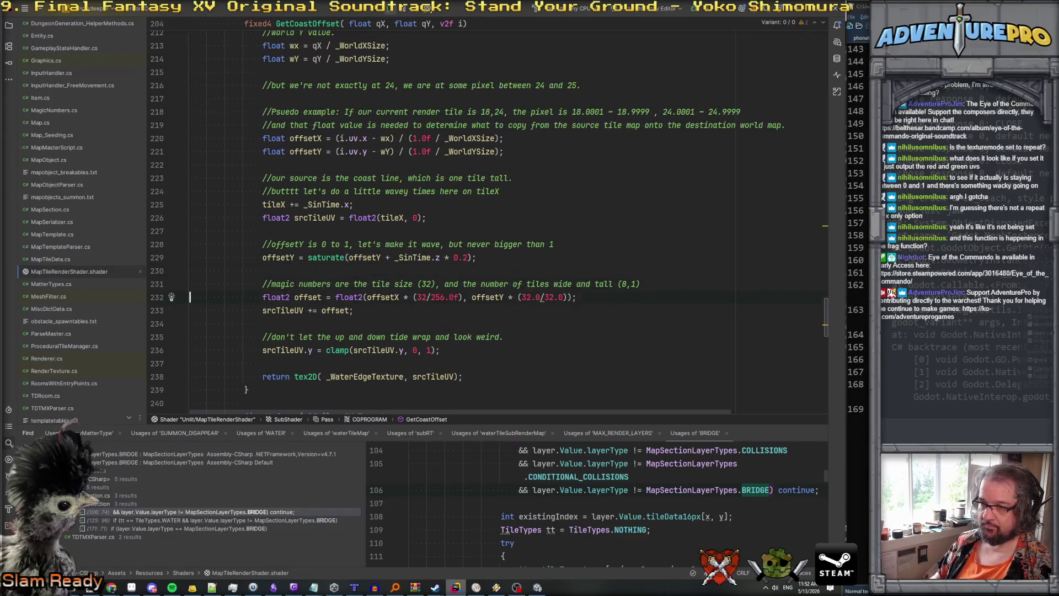
key("Up")
key("shift+Down")
key("shift+Down")
key("shift+Down")
key("Delete")
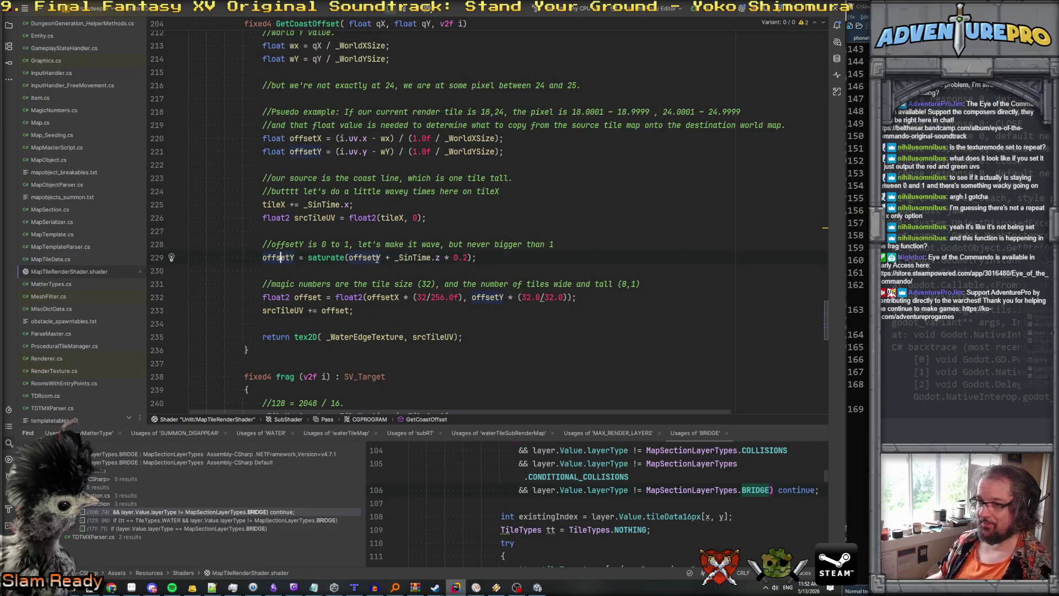
left_click(422, 258)
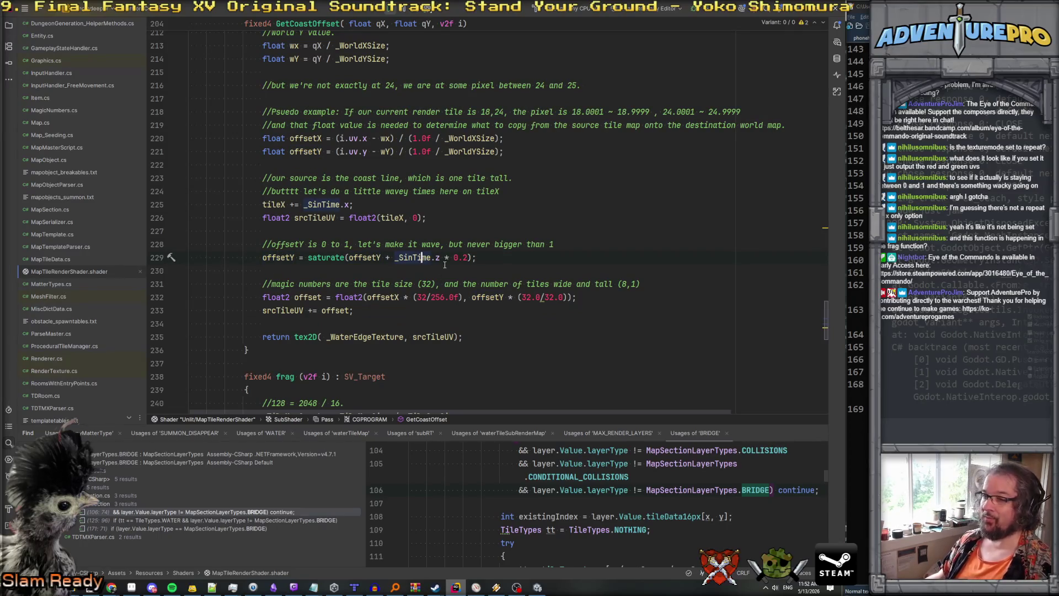
key("alt+Tab")
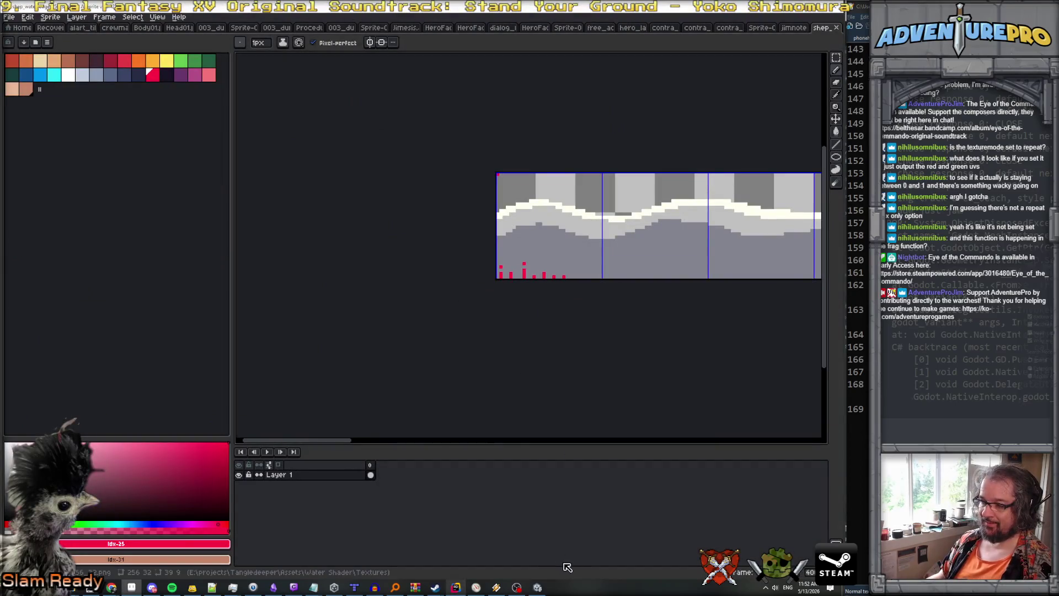
Compare the wavy coastline in Unity's running game with the water-edge sprite in Aseprite.
left_click(538, 587)
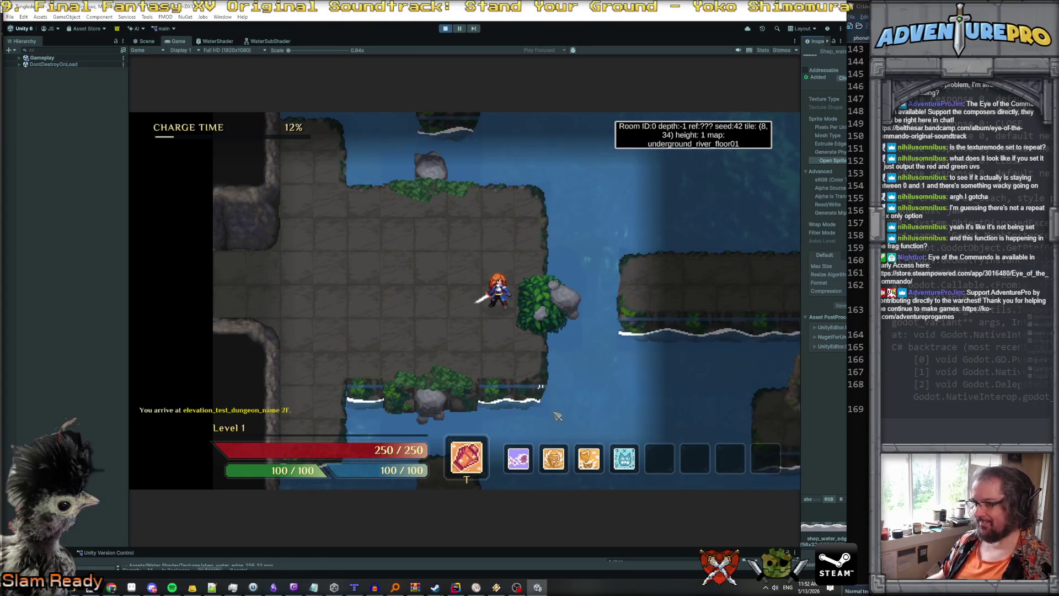
key("alt+Tab")
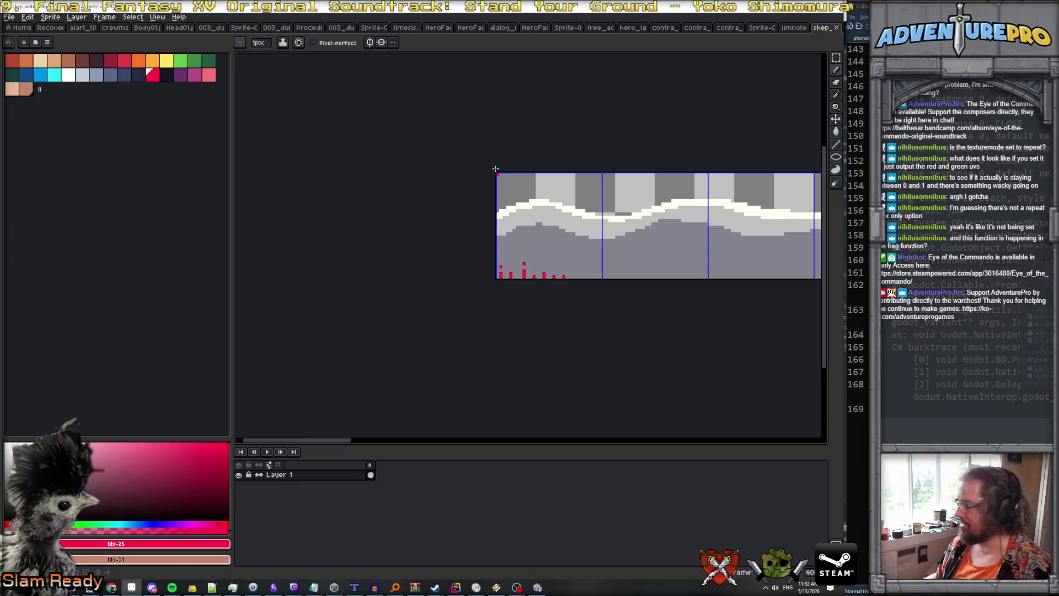
key("alt+Tab")
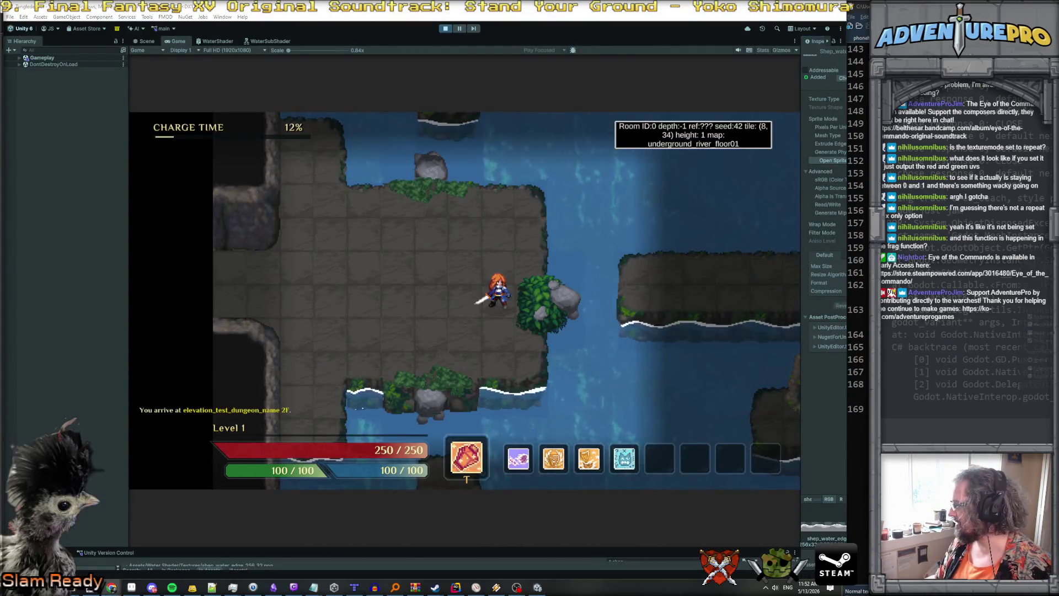
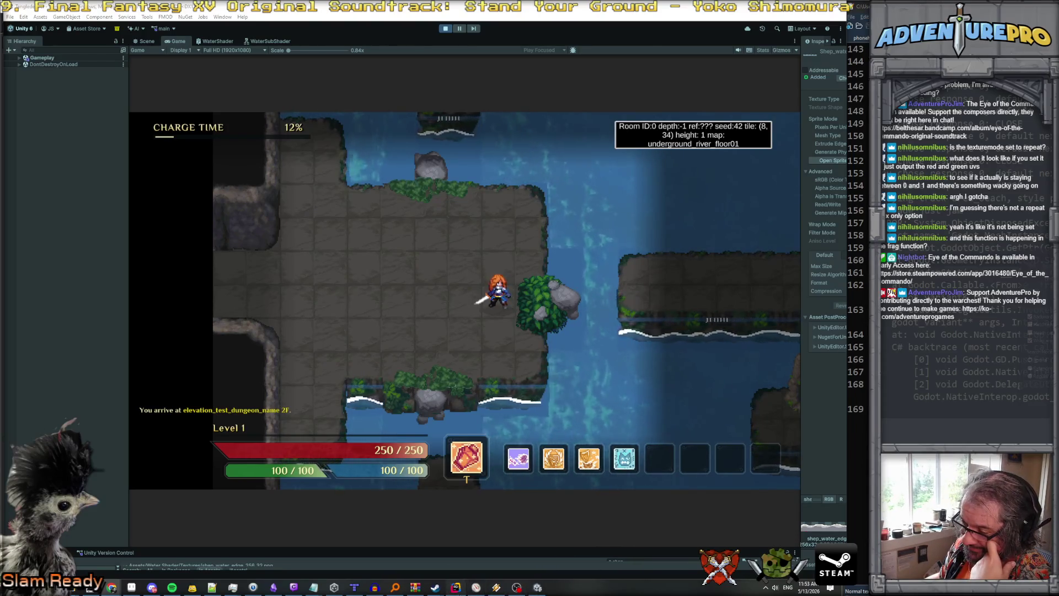
Switch from the Unity game to the shader in Rider, at the saturate call on line 229.
left_click(455, 586)
left_click(308, 258)
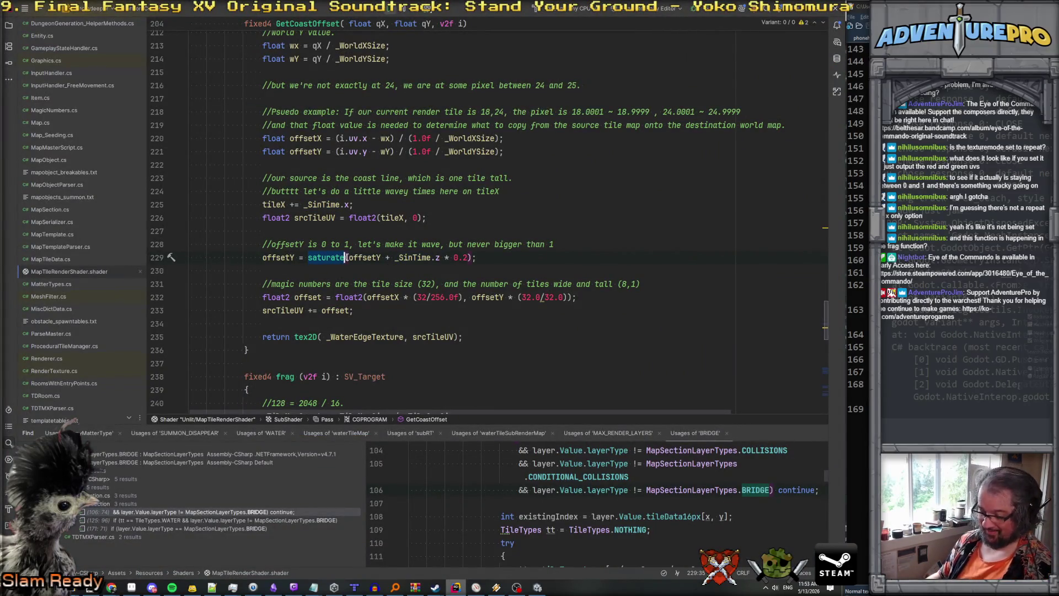
Change line 229's saturate to clamp with 0.01 and 0.99 limits, then return to Unity.
type("clamp")
key("Right")
left_click(439, 257)
type(",")
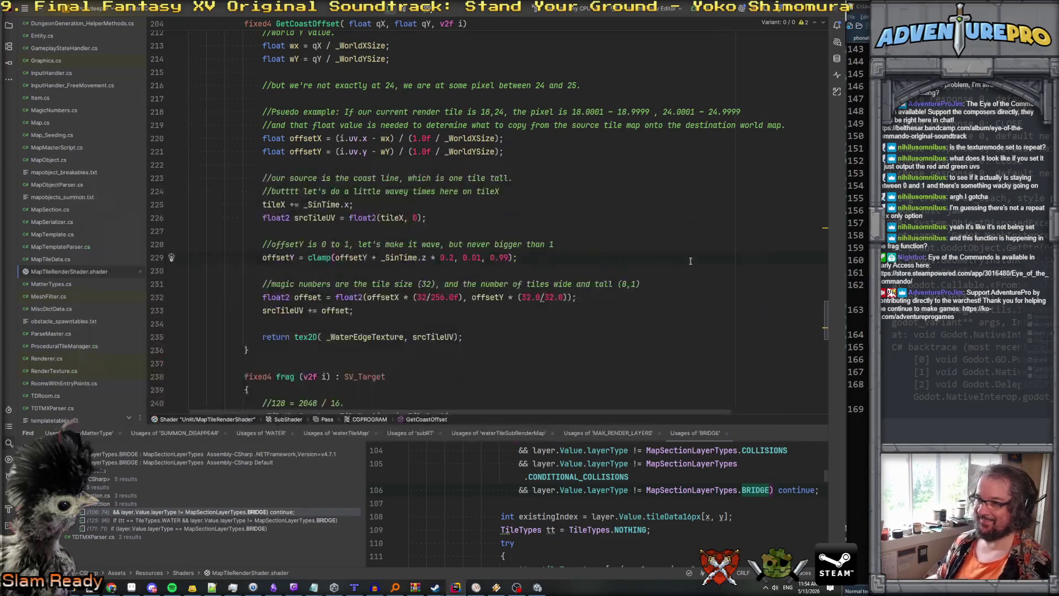
key("alt+Tab")
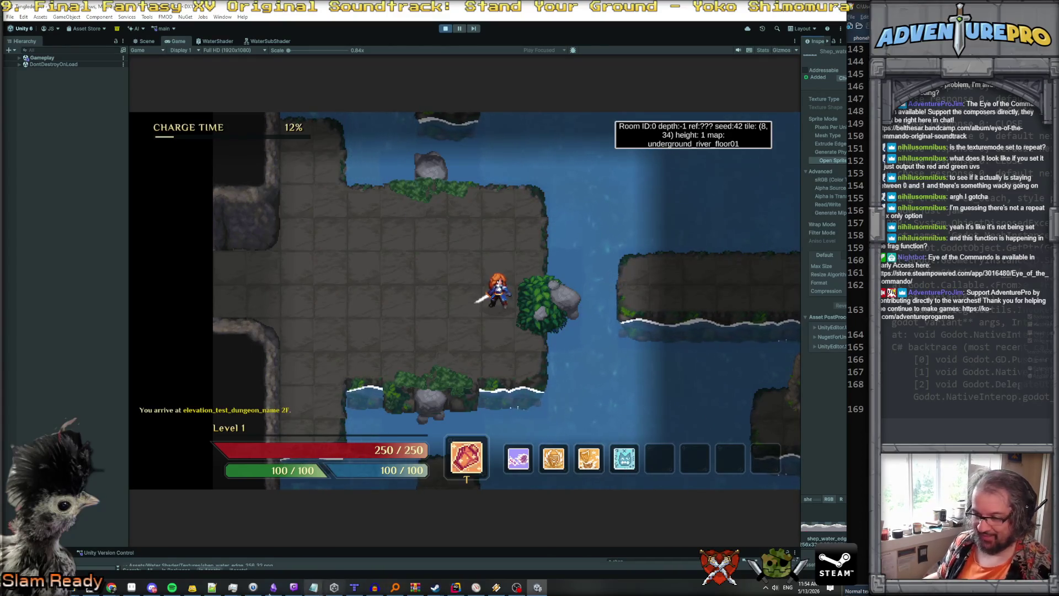
left_click(132, 586)
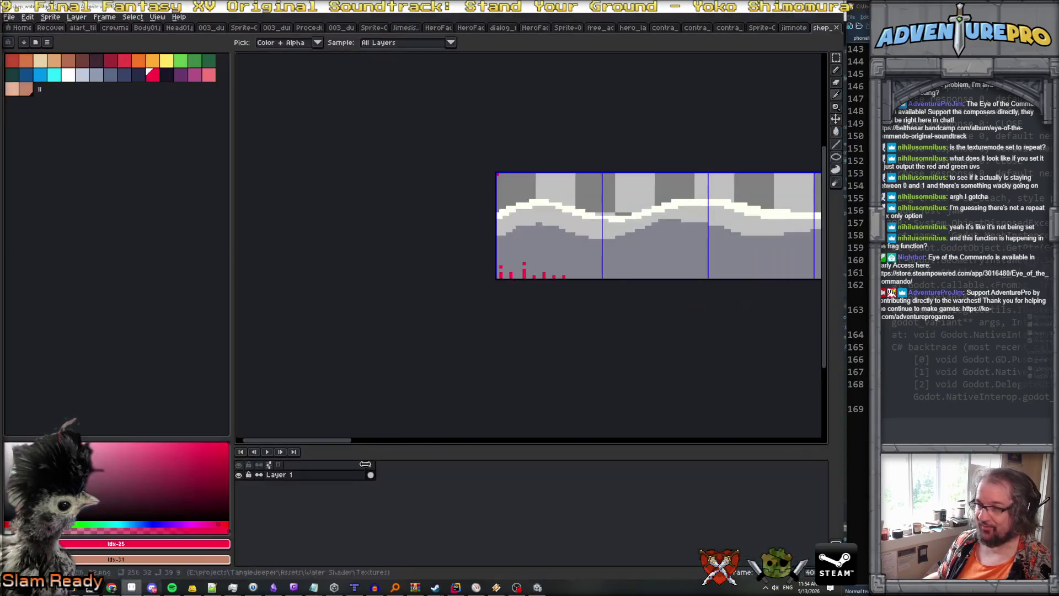
Sample the dark and light greys from the water-edge sprite.
left_click(570, 273, "alt")
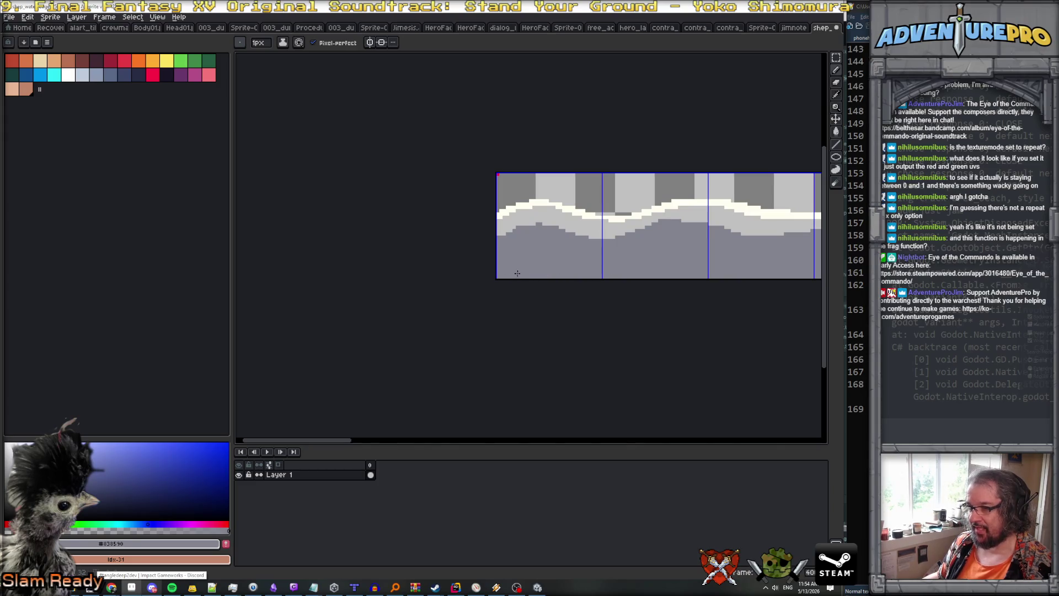
scroll(526, 207, "up", 1)
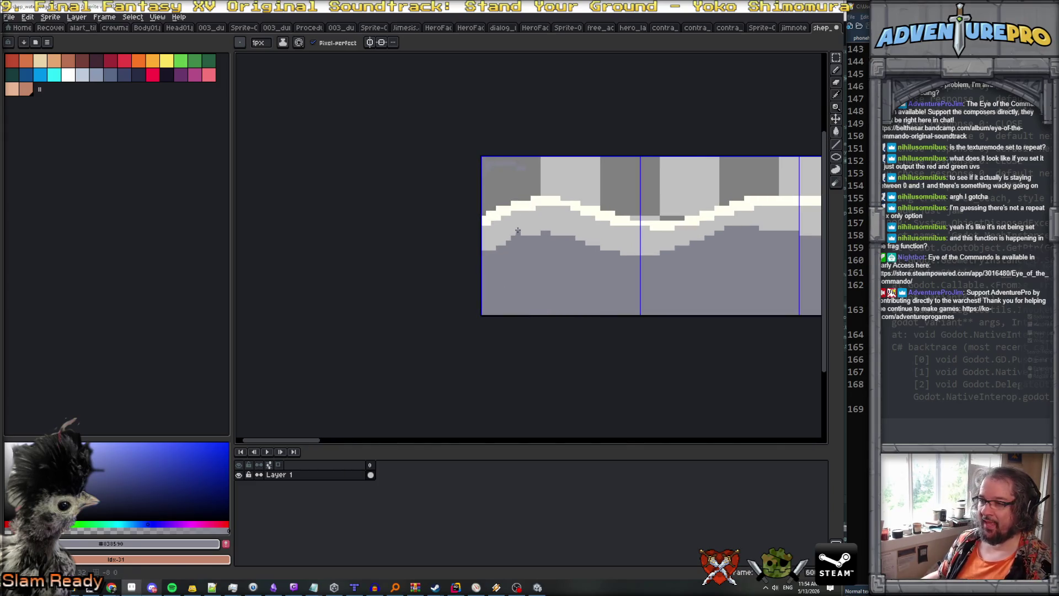
left_click(520, 231, "alt")
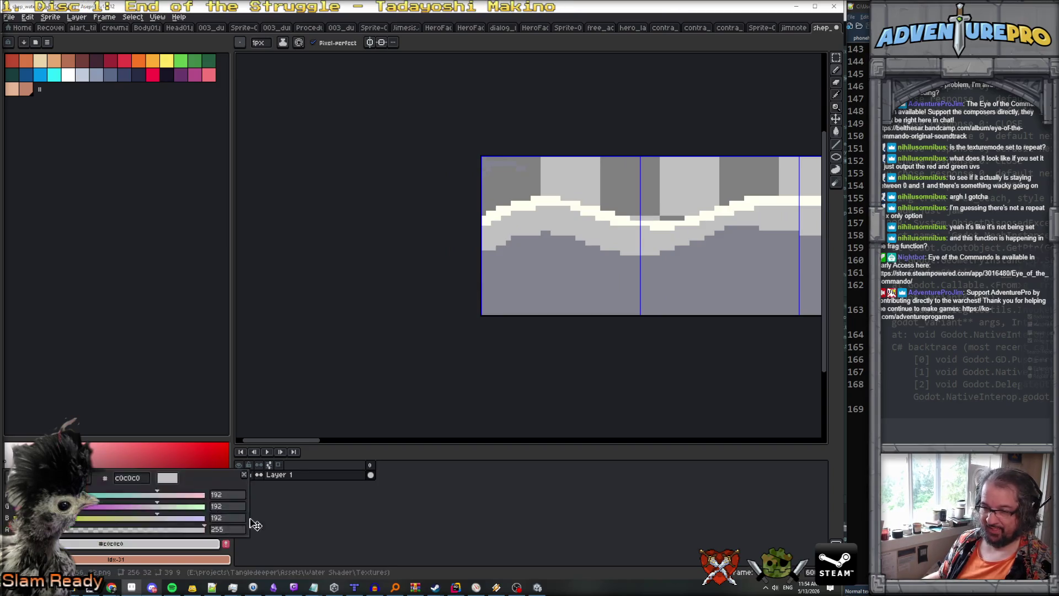
Set the drawing colour to RGB 164, 164, 164.
left_click(211, 544)
double_click(231, 496)
type("164")
key("Tab")
type("164")
key("Tab")
type("164")
key("Return")
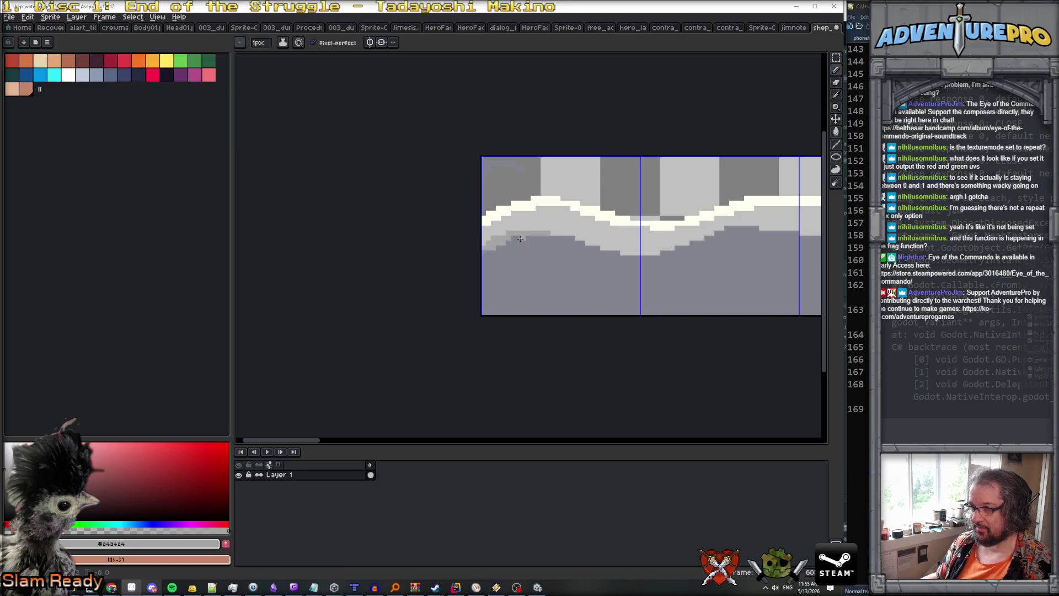
left_click(259, 43)
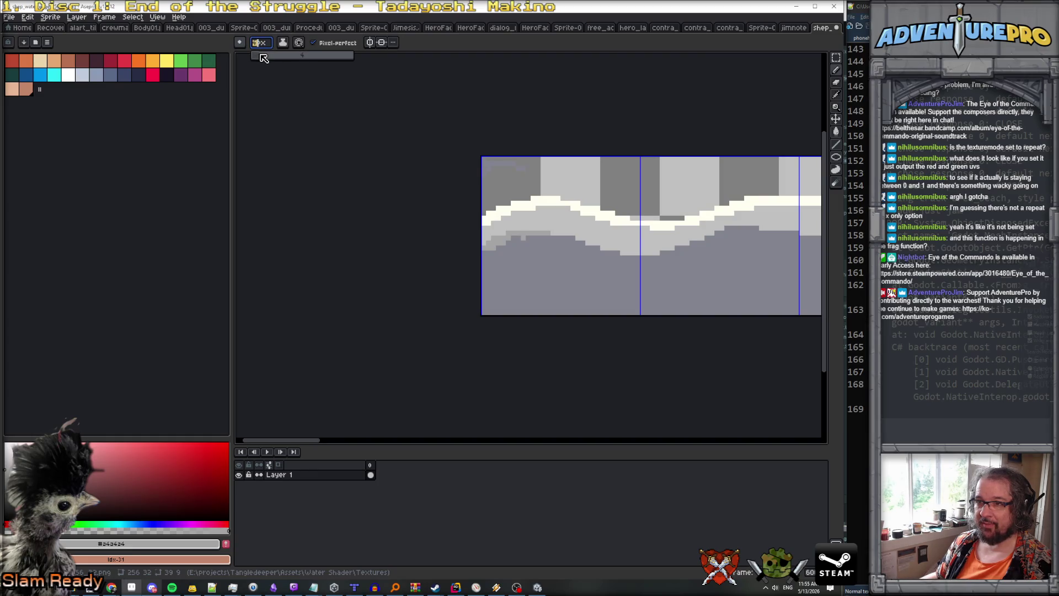
Paint a 3px grey shading band under the light wave band along the whole strip.
left_click_drag(489, 250, 572, 241)
mouse_move(614, 252)
left_mouse_down()
mouse_move(689, 243)
mouse_move(645, 263)
mouse_move(732, 230)
mouse_move(777, 232)
left_mouse_up()
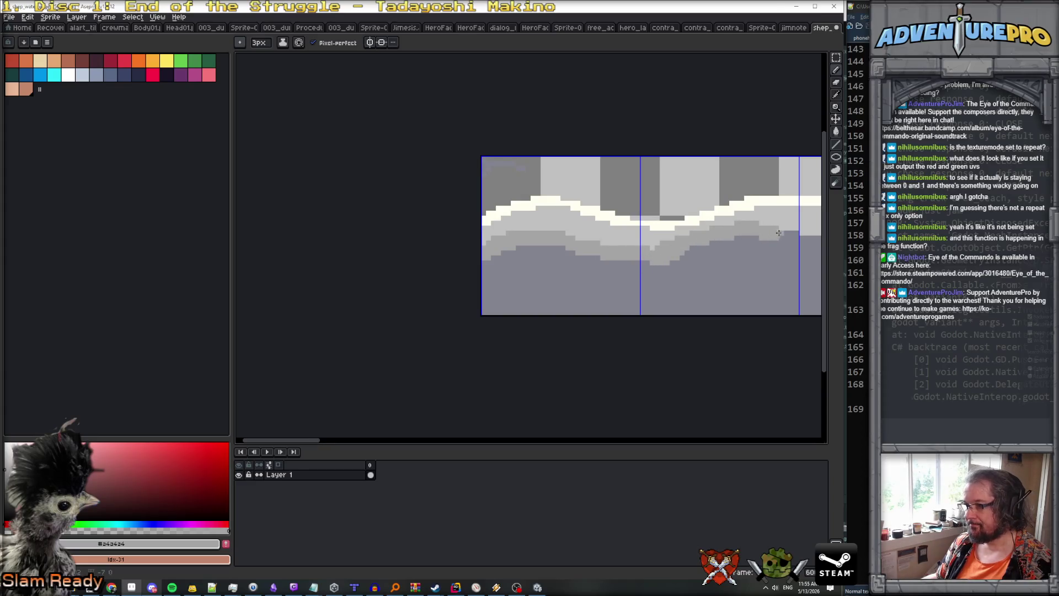
scroll(797, 240, "right", 3)
mouse_move(604, 227)
left_mouse_down()
mouse_move(684, 258)
mouse_move(760, 246)
left_mouse_up()
scroll(761, 246, "right", 1)
mouse_move(549, 246)
left_mouse_down()
mouse_move(612, 234)
mouse_move(762, 248)
left_mouse_up()
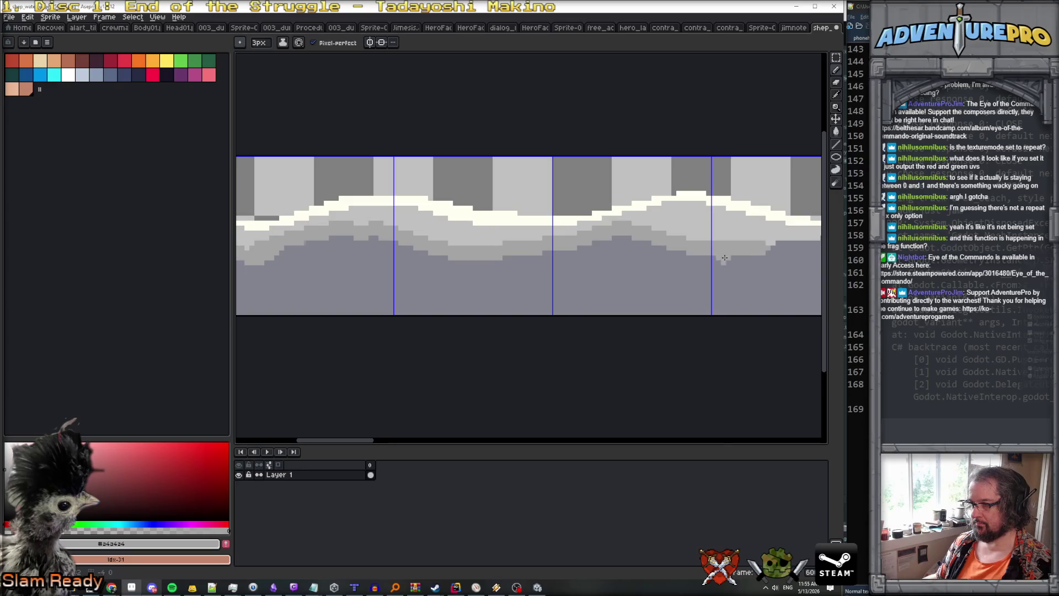
scroll(769, 251, "right", 5)
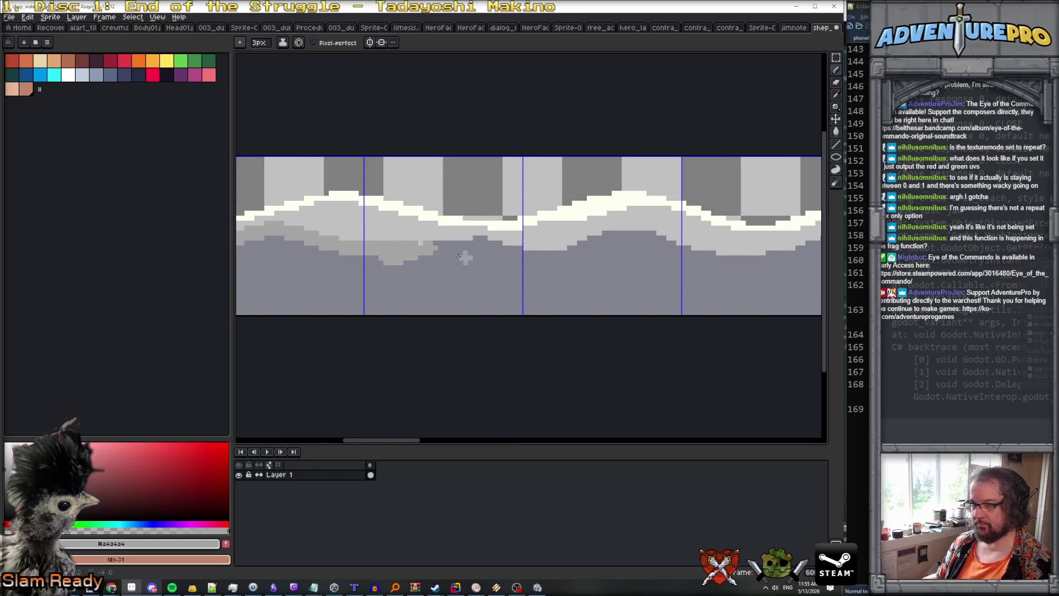
mouse_move(471, 257)
left_mouse_down()
mouse_move(629, 236)
mouse_move(722, 256)
left_mouse_up()
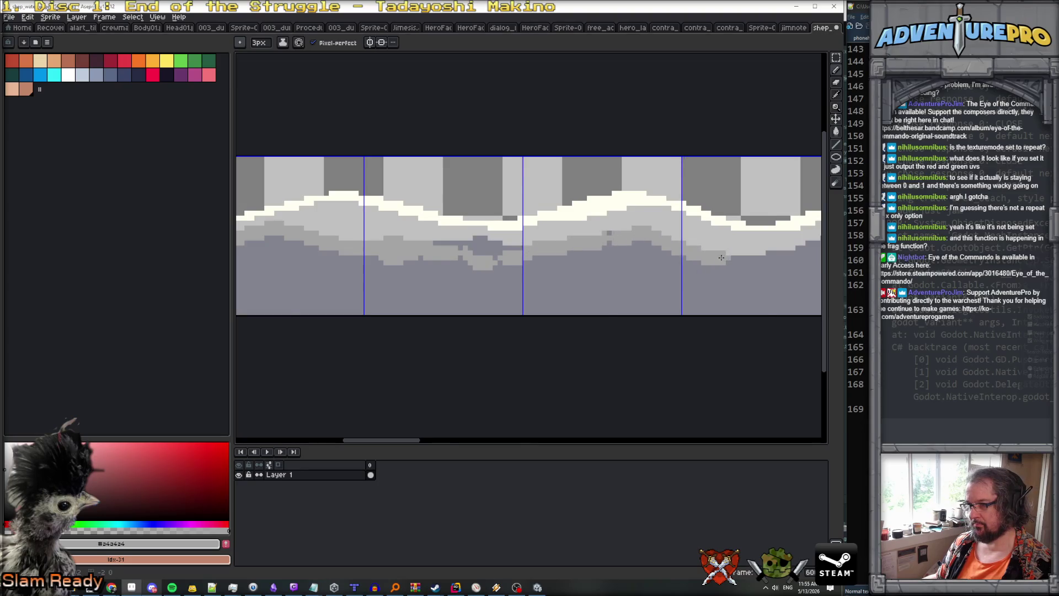
scroll(722, 257, "right", 1)
mouse_move(481, 264)
left_mouse_down()
mouse_move(589, 241)
mouse_move(707, 253)
mouse_move(726, 242)
left_mouse_up()
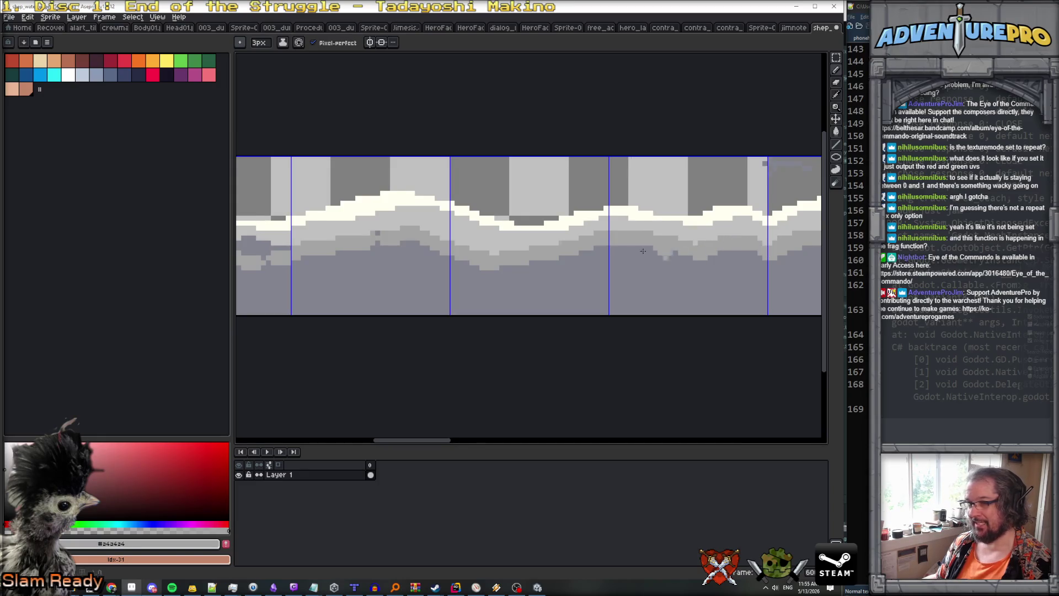
scroll(340, 250, "left", 4)
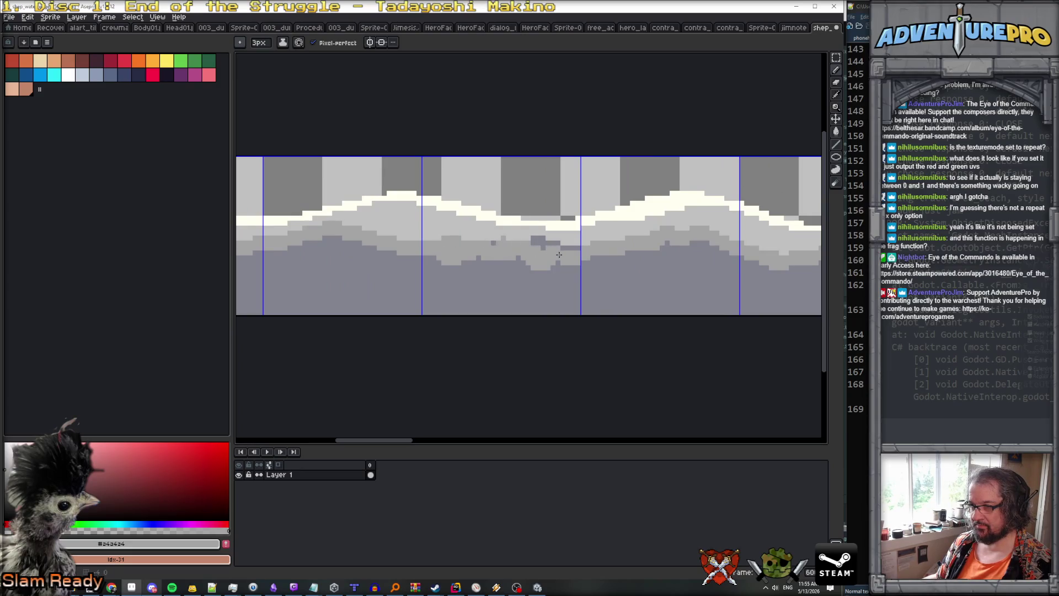
Eyedrop the light grey, then the shading grey, back from the sprite.
left_click(506, 234, "alt")
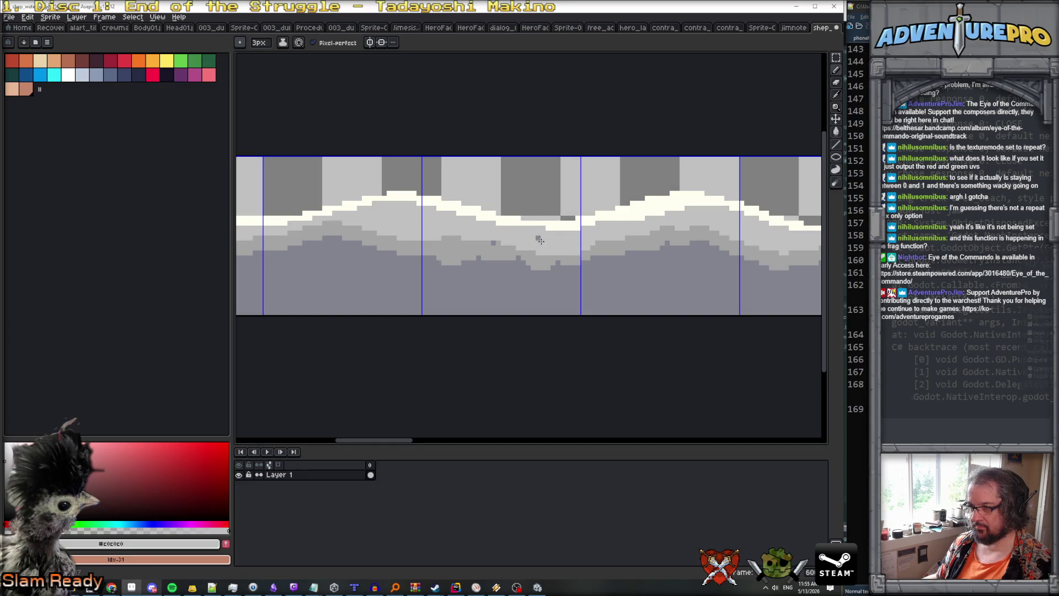
left_click(495, 245, "alt")
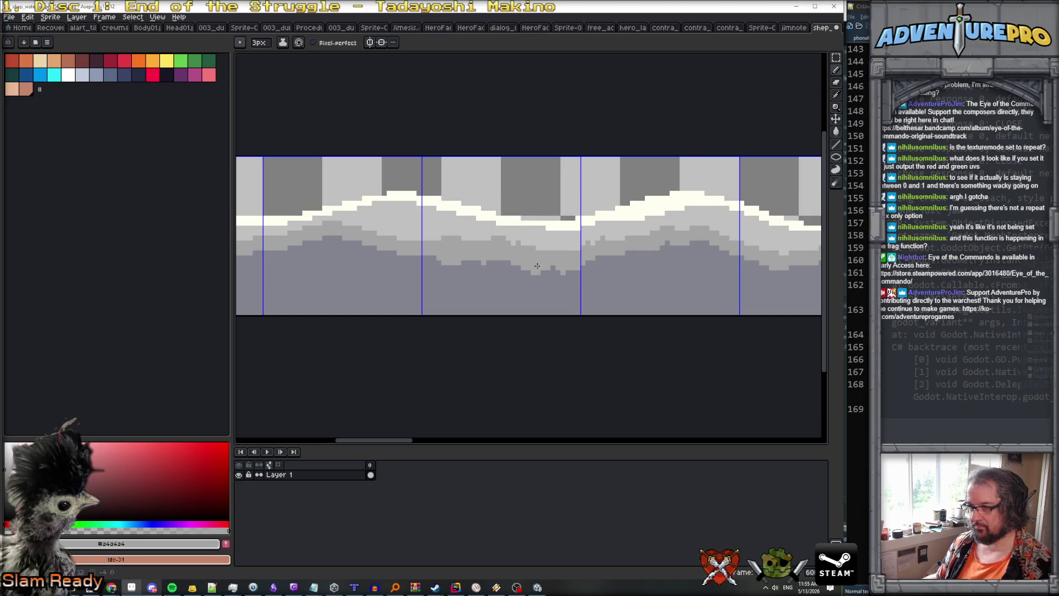
scroll(630, 241, "down", 4)
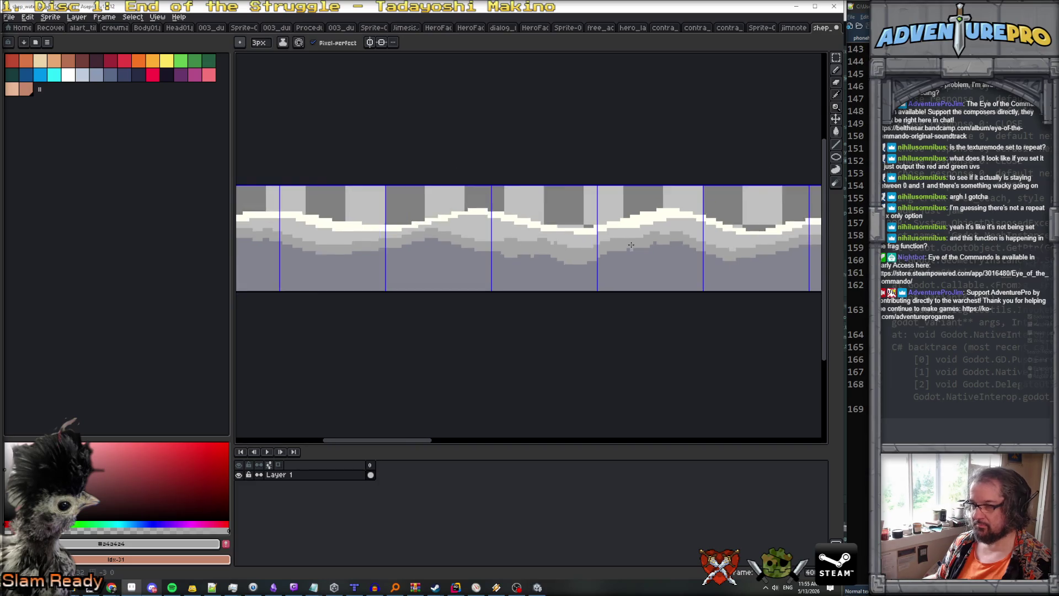
scroll(558, 250, "up", 3)
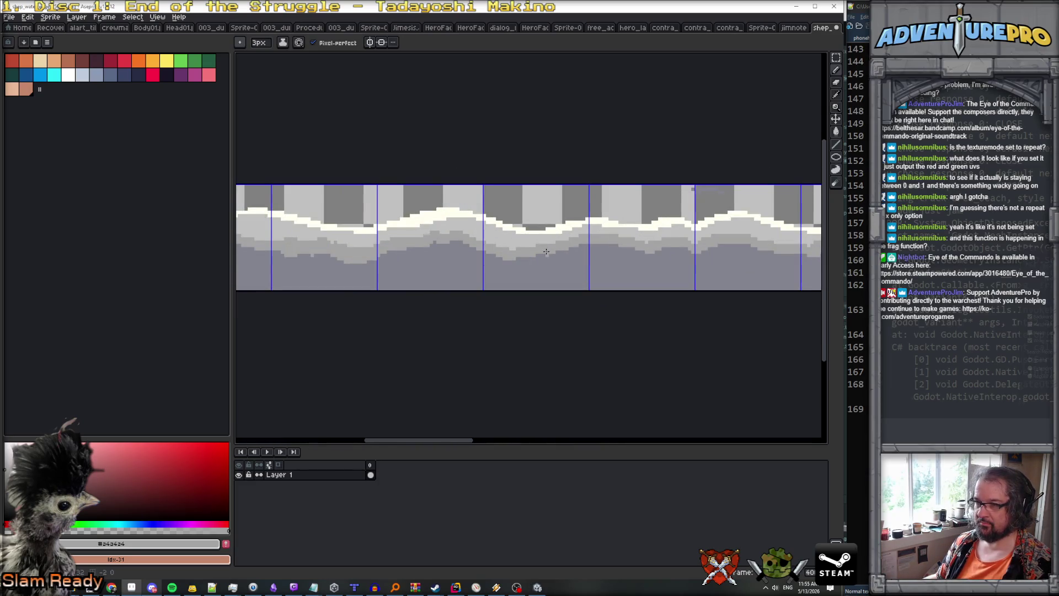
left_click(199, 544)
Set the drawing colour to a darker grey of RGB 128, 128, 128.
left_click(226, 495)
type("128164")
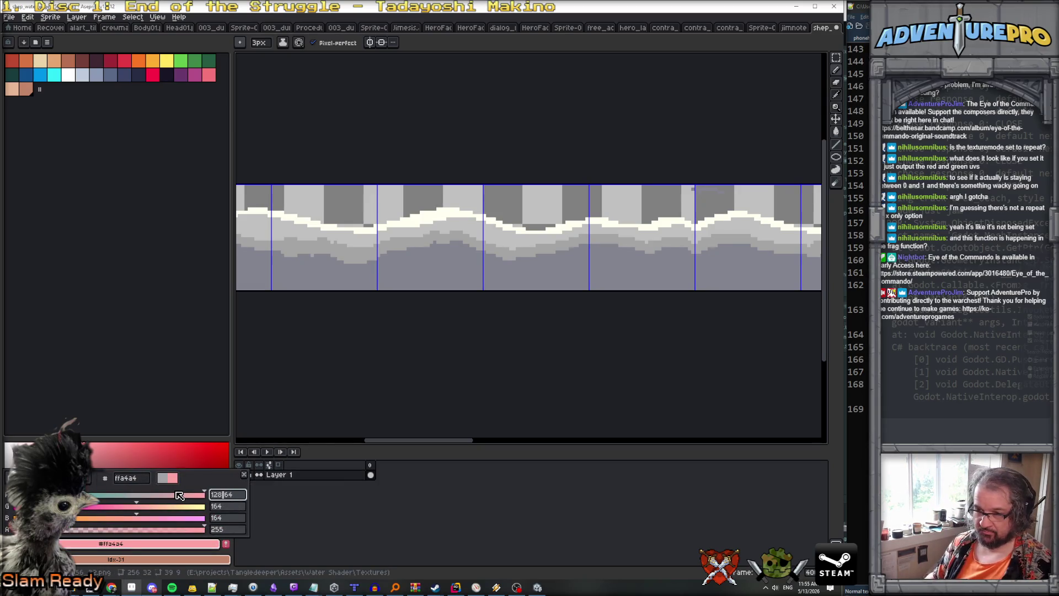
key("Delete")
key("Delete")
key("Delete")
key("Tab")
type("128")
key("Tab")
type("128")
key("Return")
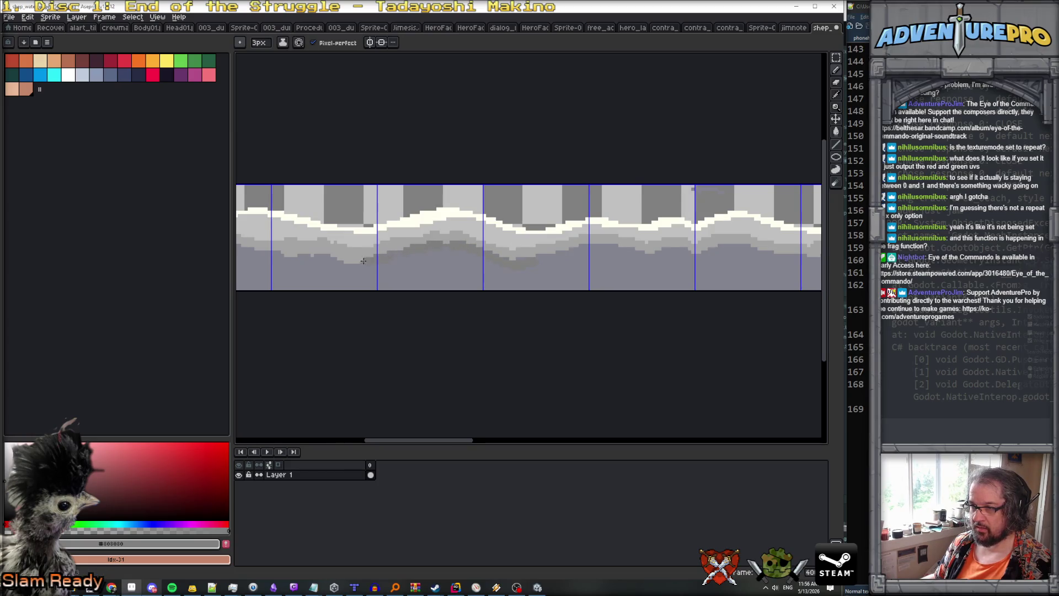
Re-sample the plain gray from the sprite and return to the pencil.
scroll(302, 255, "left", 3)
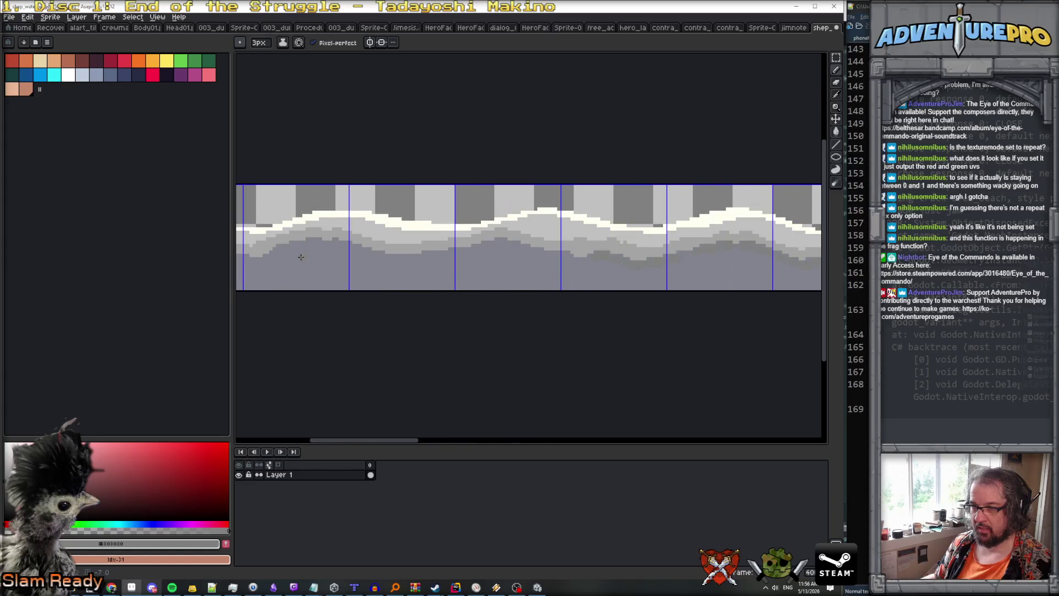
left_click(308, 268, "alt")
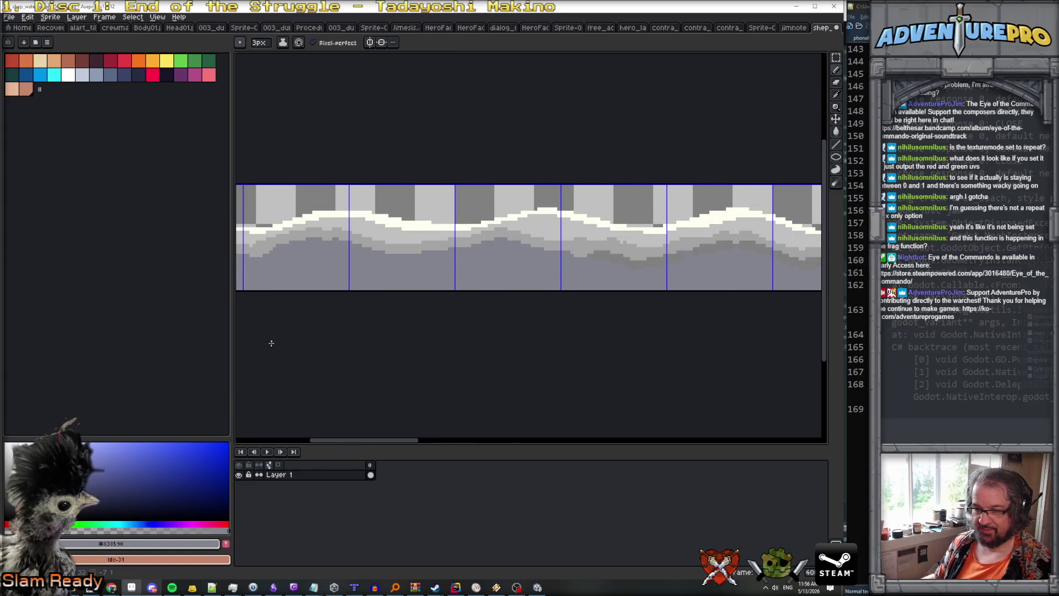
left_click(167, 546)
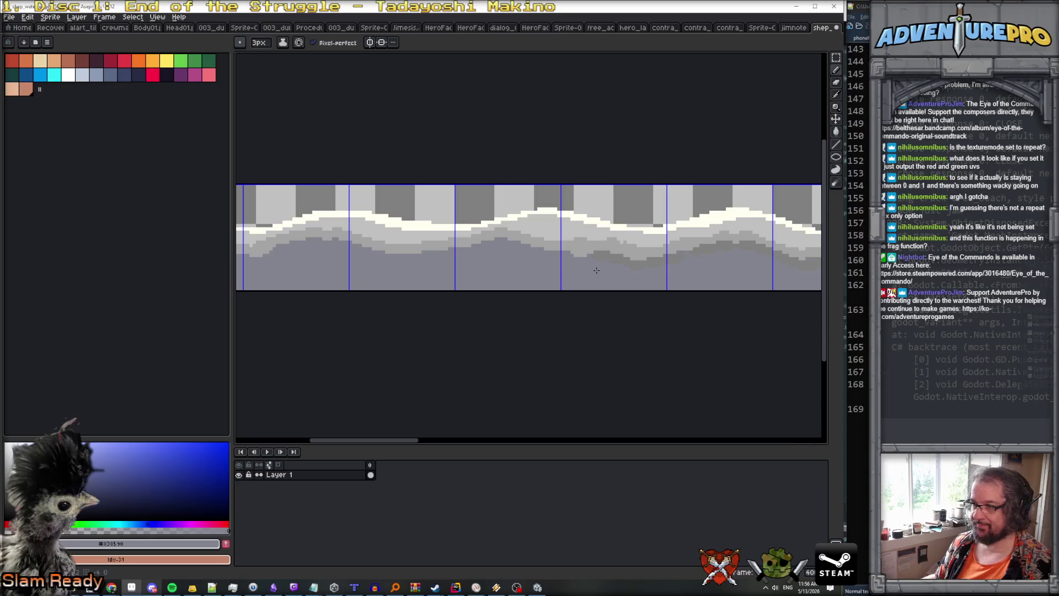
left_click(622, 259, "alt")
key("v")
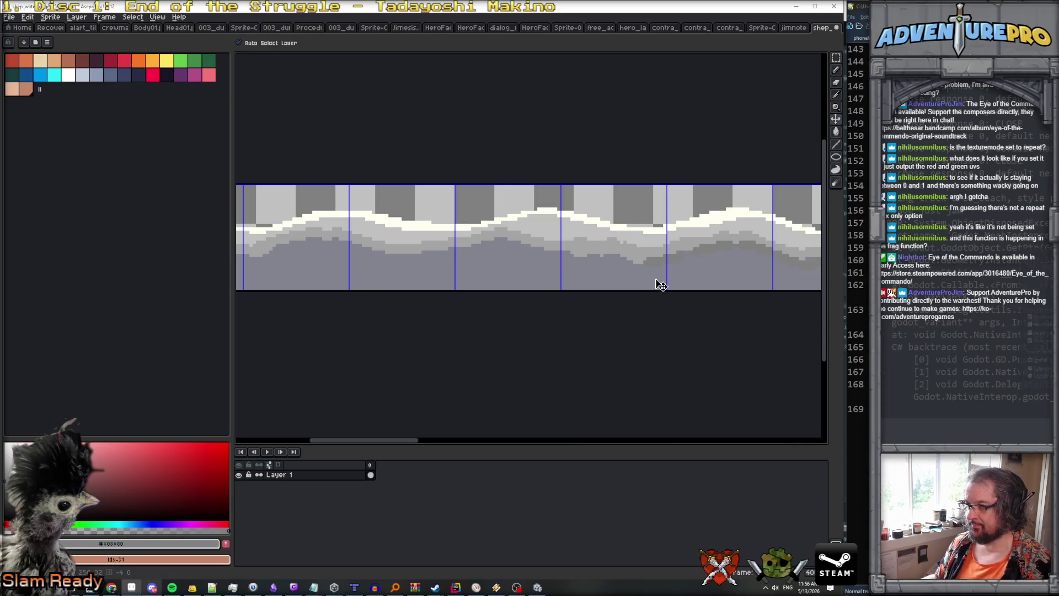
scroll(656, 283, "right", 2)
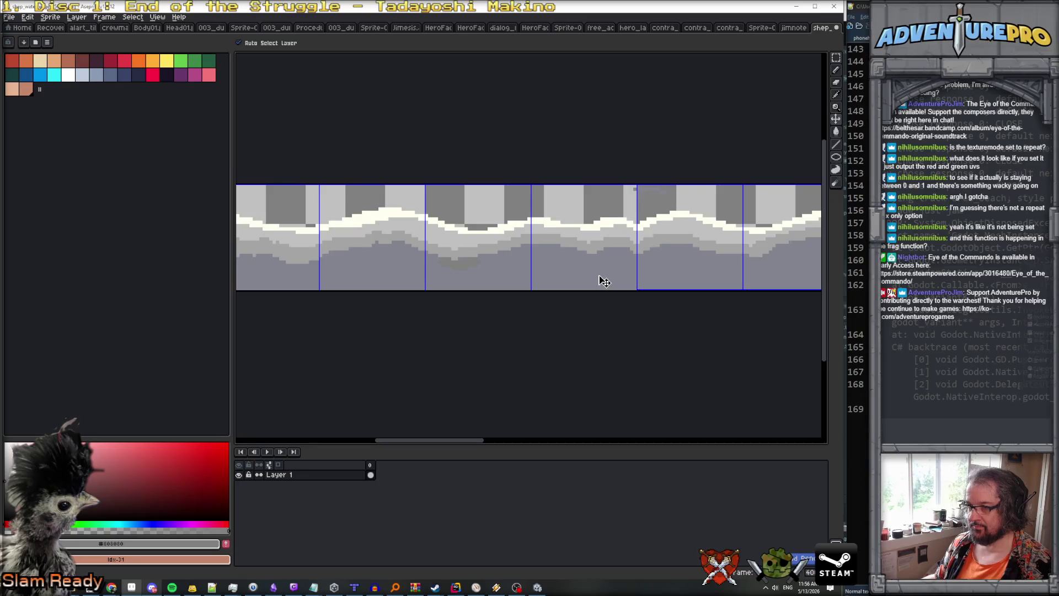
scroll(595, 278, "left", 2)
key("b")
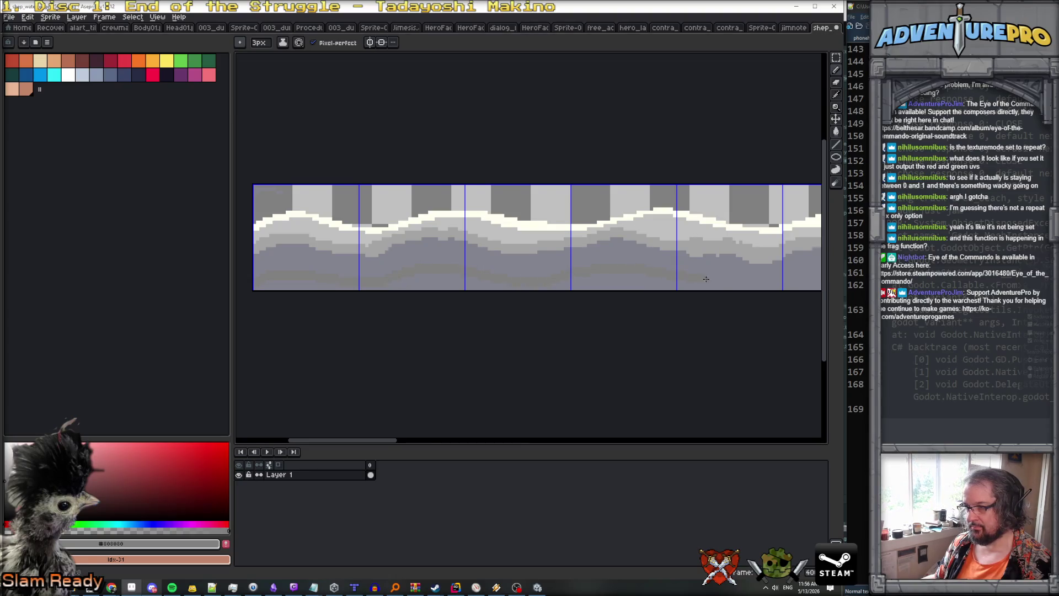
Draw a gray stroke across the strip, save the sprite, and switch to Unity.
scroll(595, 284, "up", 1)
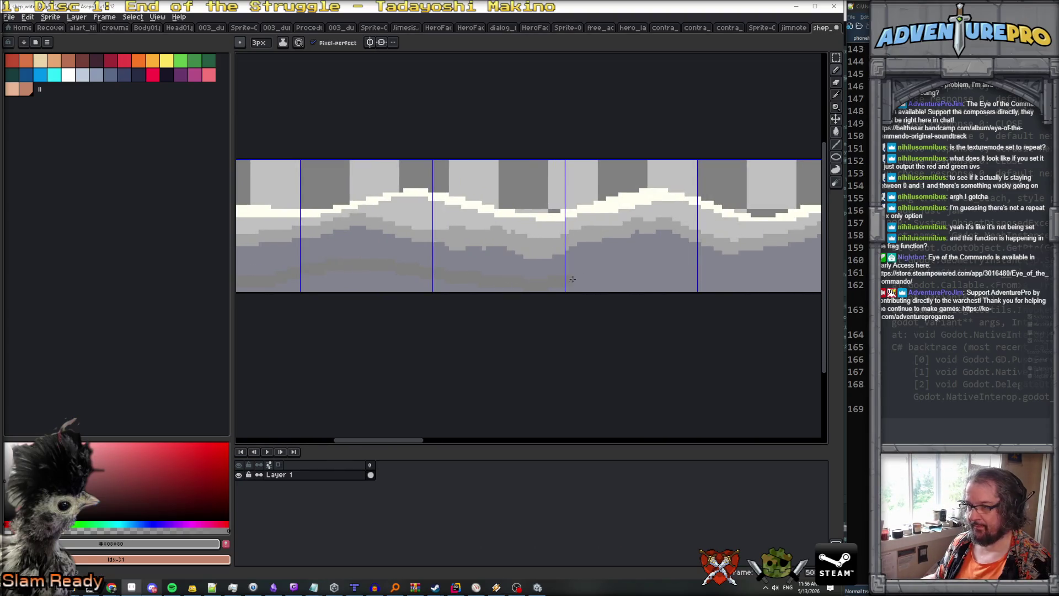
left_click_drag(776, 282, 512, 282)
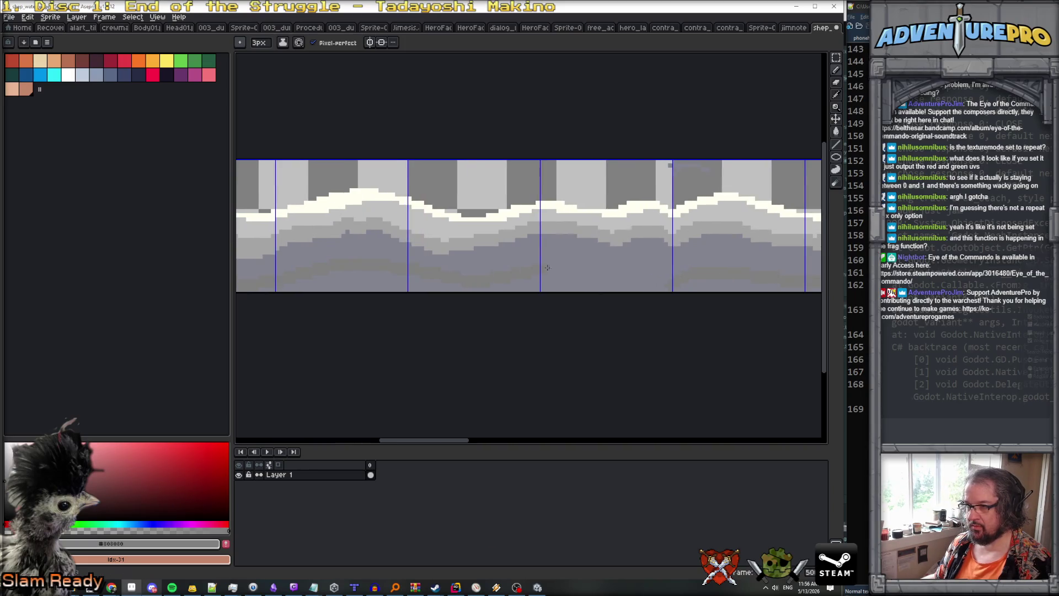
key("g")
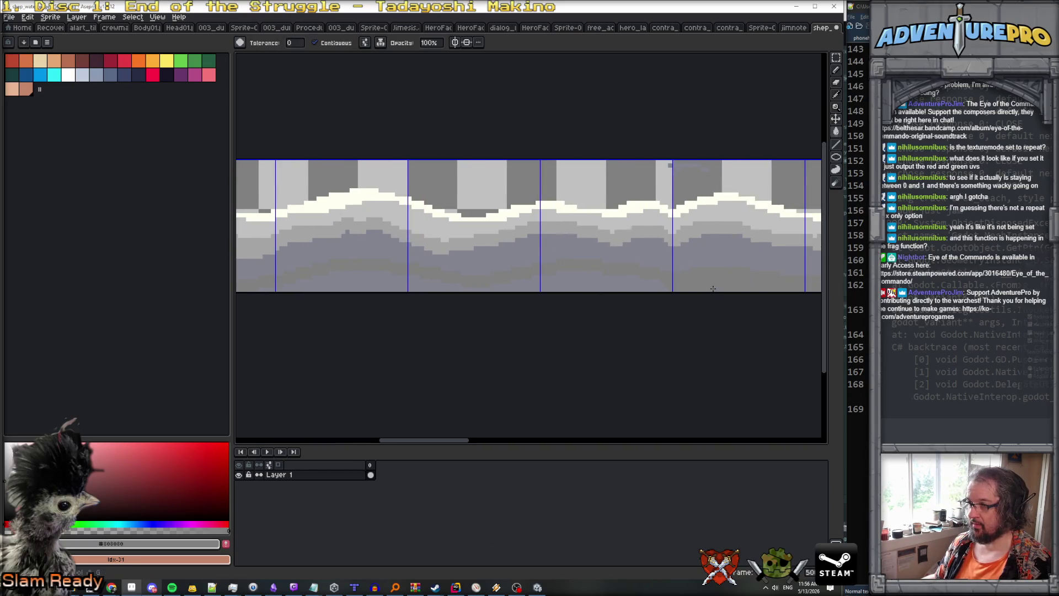
scroll(652, 283, "left", 5)
key("ctrl+s")
key("alt+Tab")
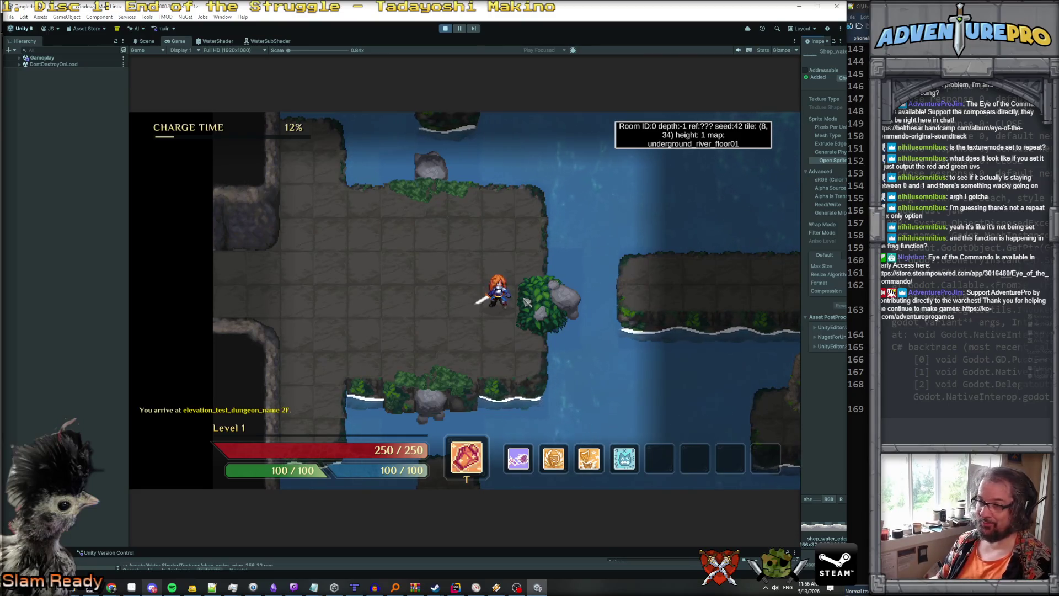
Walk the player right to inspect the shoreline shading, then return to Aseprite.
key("d")
key("d")
key("d")
key("d")
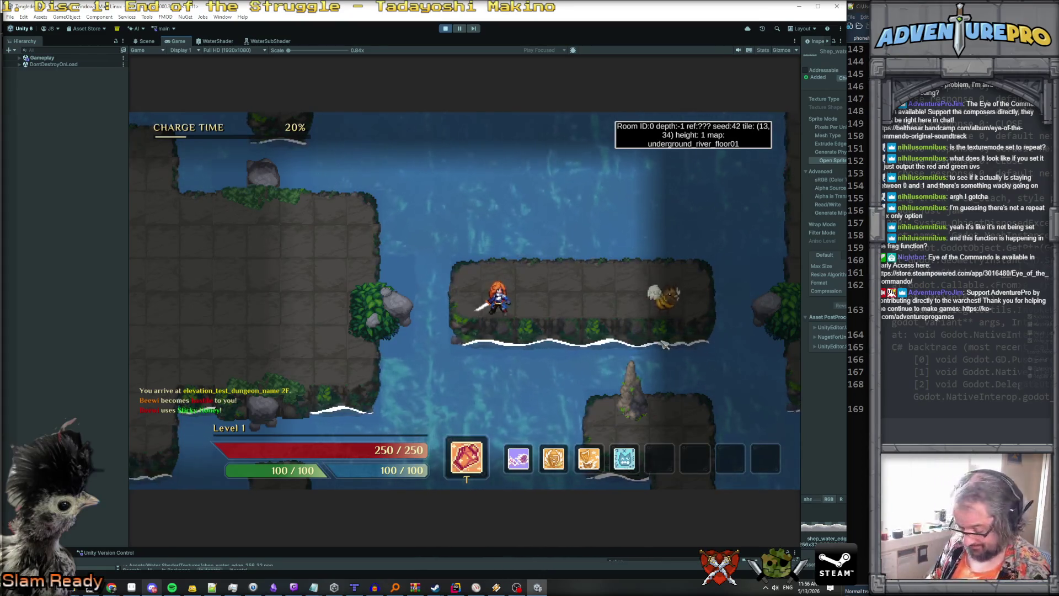
key("alt+Tab")
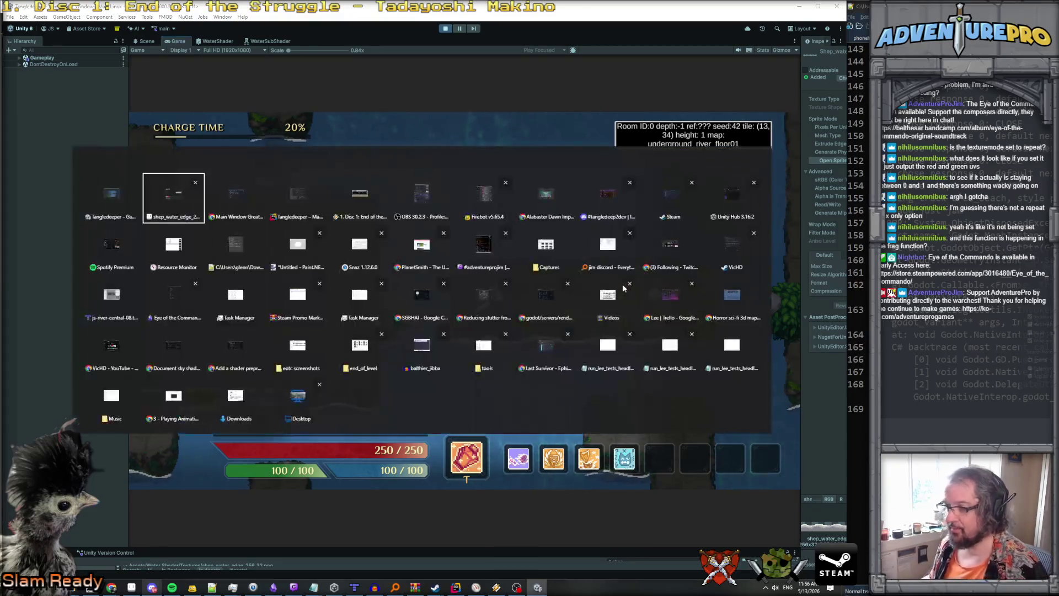
key("alt+Tab")
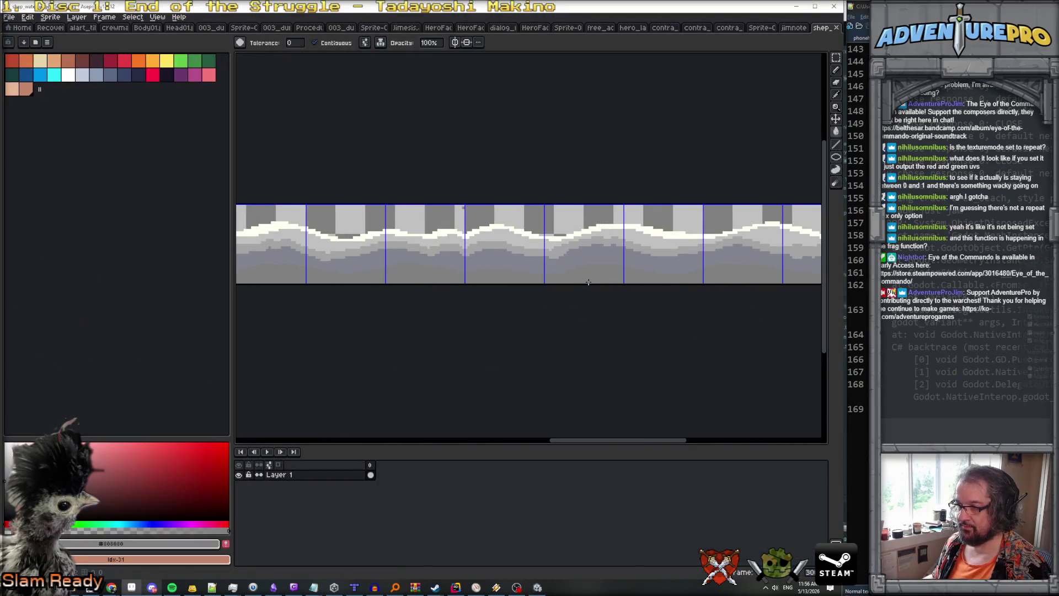
Save the water-edge sprite again.
scroll(588, 282, "left", 5)
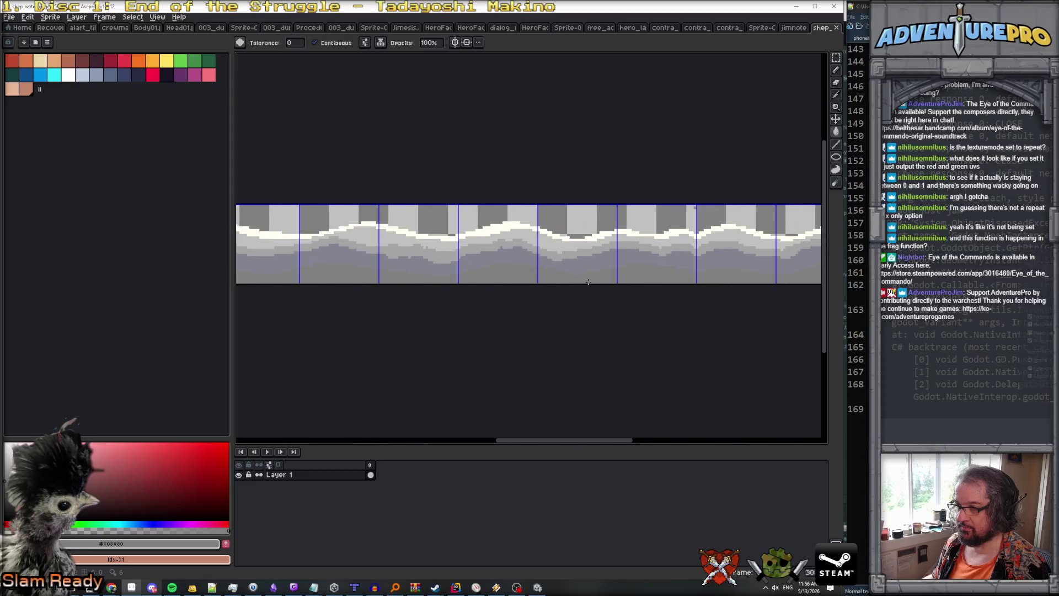
key("ctrl+s")
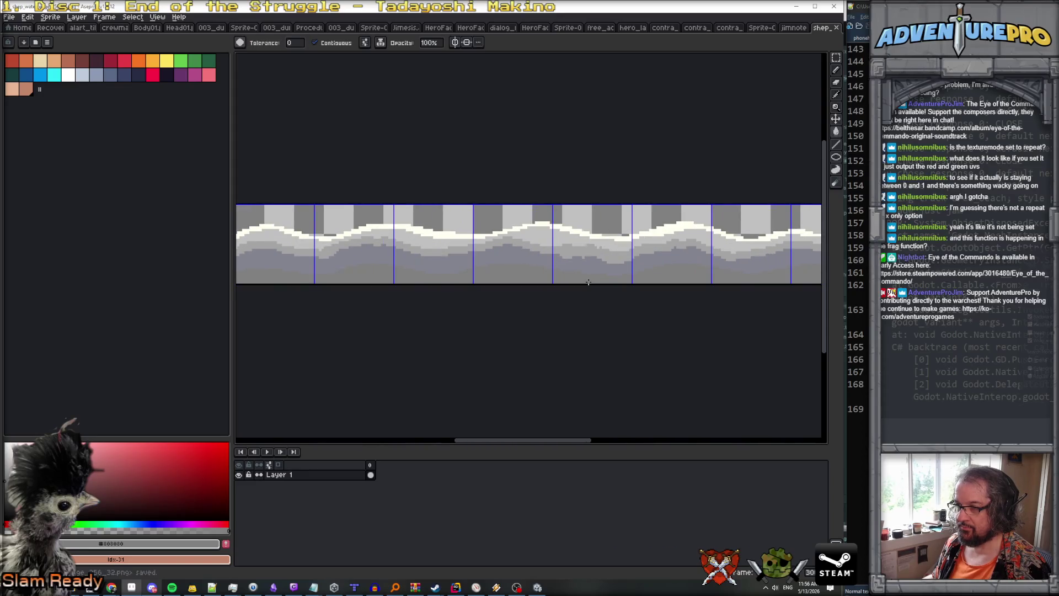
scroll(588, 282, "left", 4)
scroll(588, 282, "left", 5)
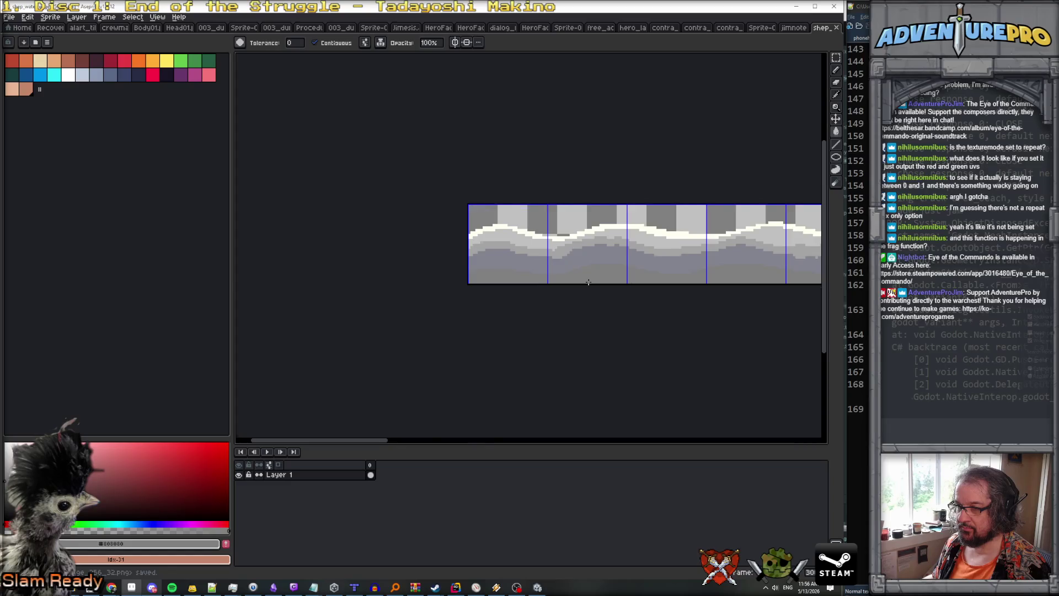
scroll(588, 282, "right", 5)
Set View > Tiled Mode to None.
left_click(157, 18)
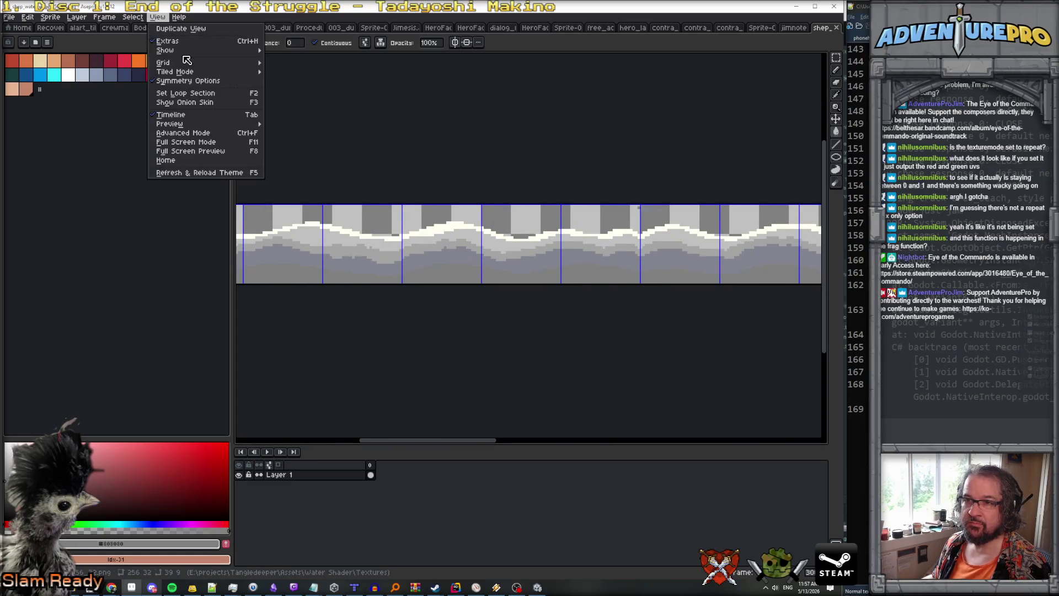
mouse_move(224, 64)
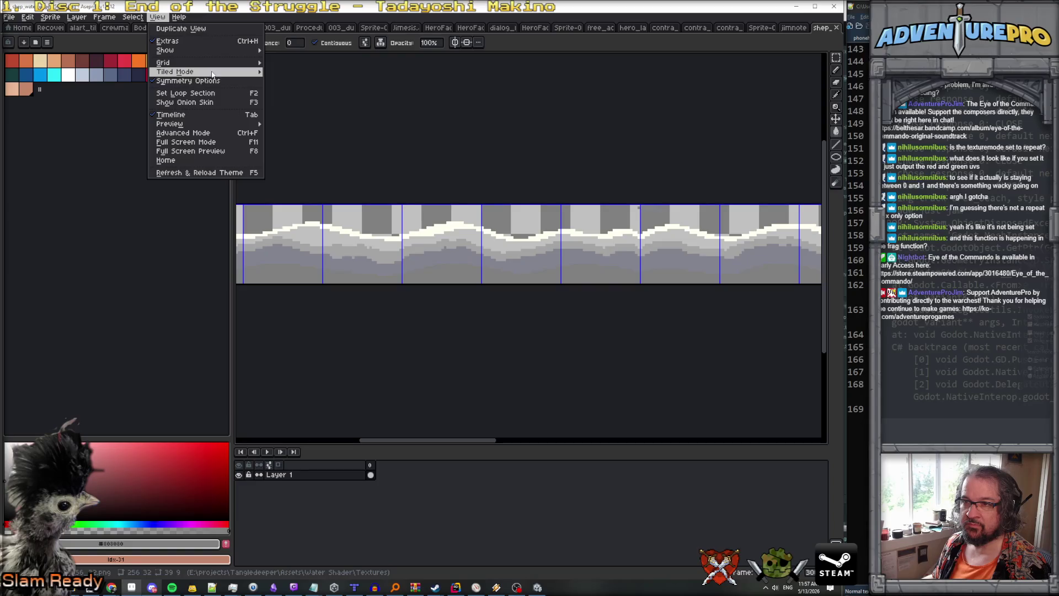
left_click(283, 73)
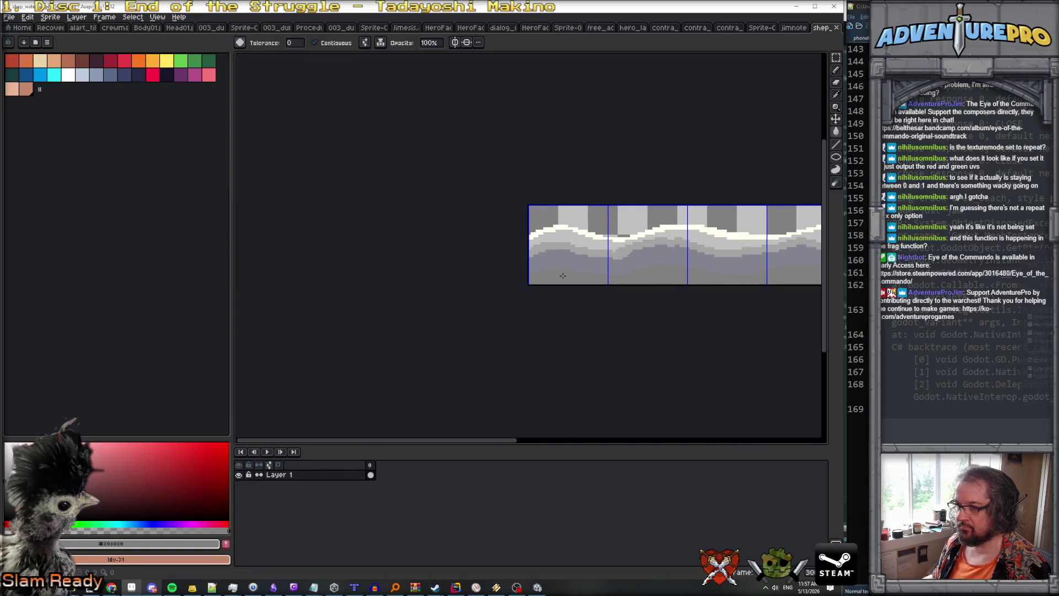
Select the strip's bottom dark band with the Magic Wand.
left_click_drag(836, 58, 774, 58)
left_click(490, 42)
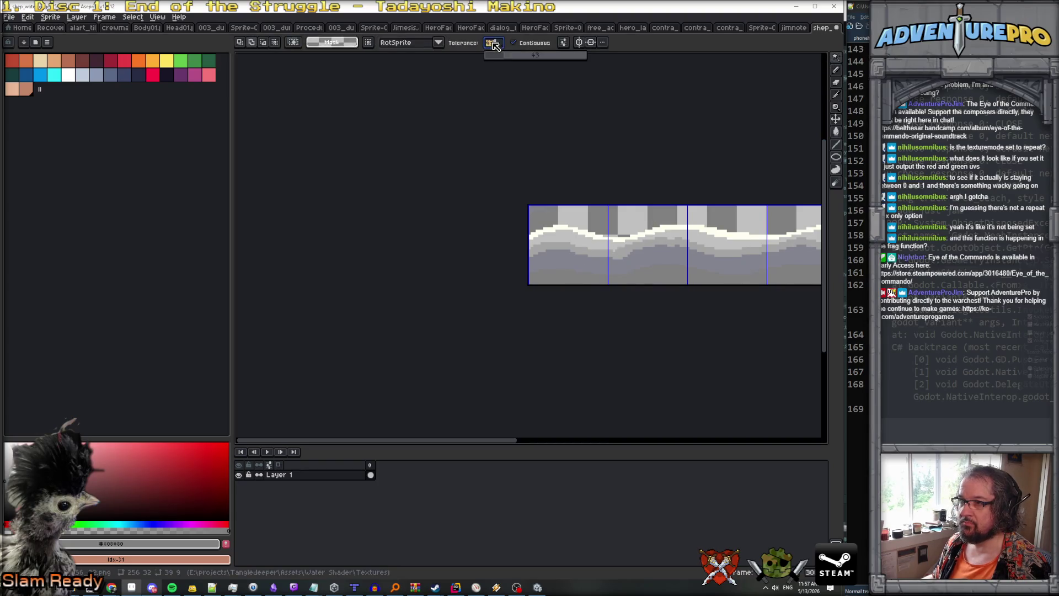
left_click(573, 279)
scroll(604, 270, "right", 3)
scroll(612, 273, "left", 3)
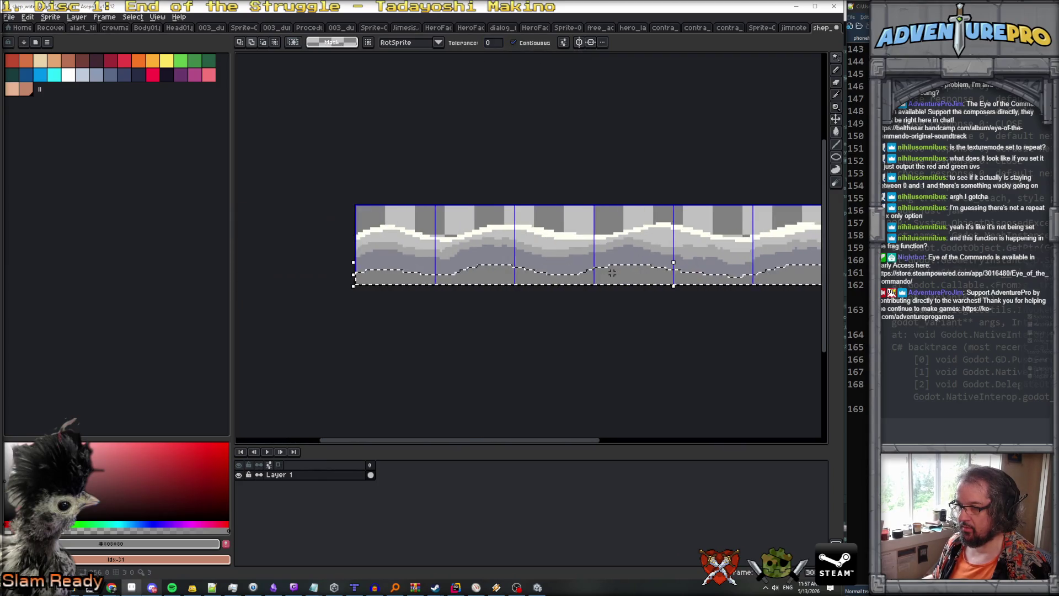